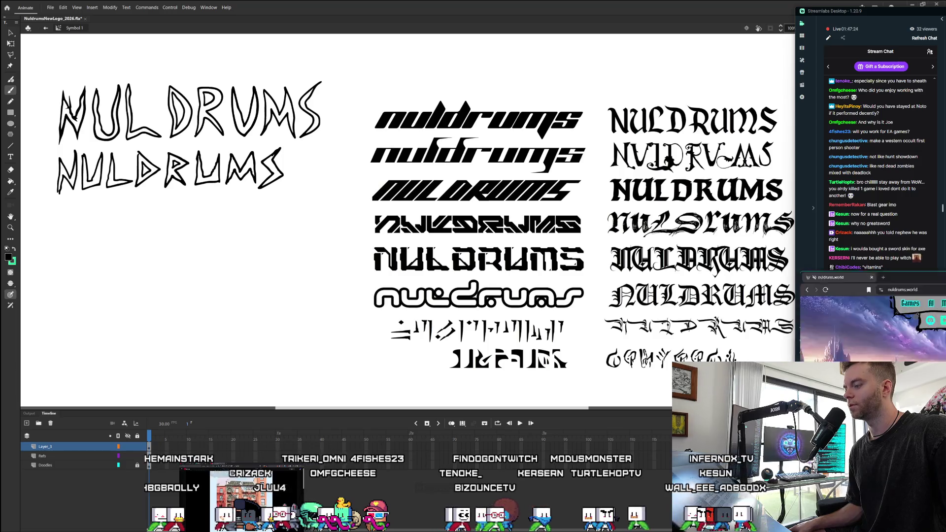
Bring up the nuldrums.world site in Brave, reposition and enlarge its window, and zoom the page.
key(alt+Tab)
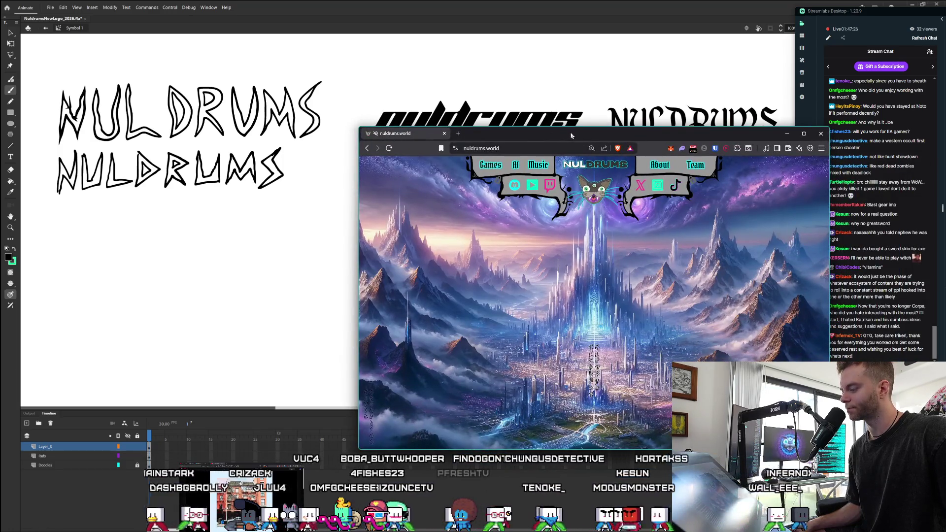
drag(578, 137, 591, 167)
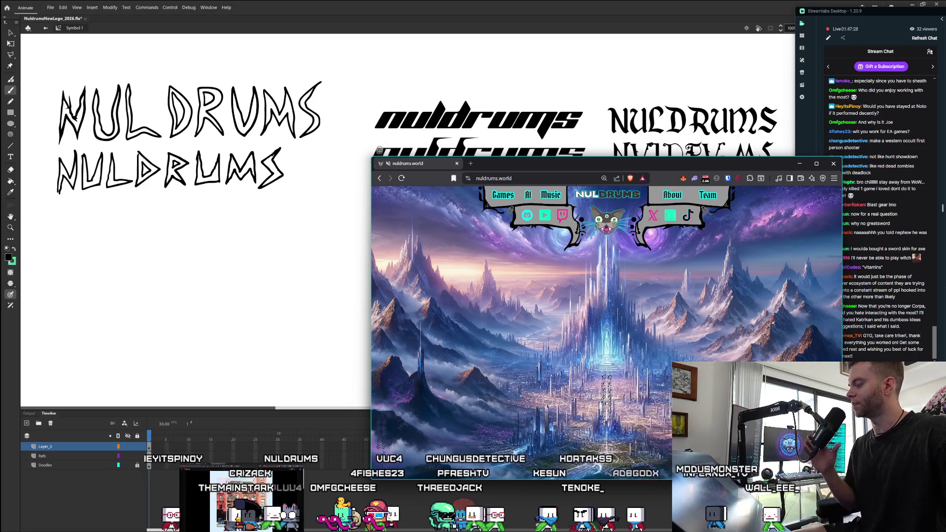
mouse_move(367, 158)
mouse_down()
mouse_move(313, 63)
mouse_move(308, 69)
mouse_up()
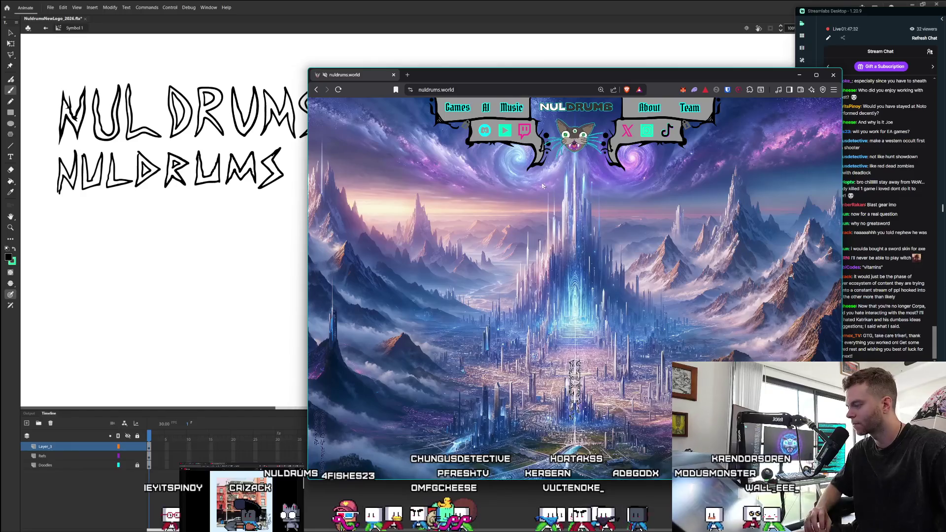
key(ctrl+plus)
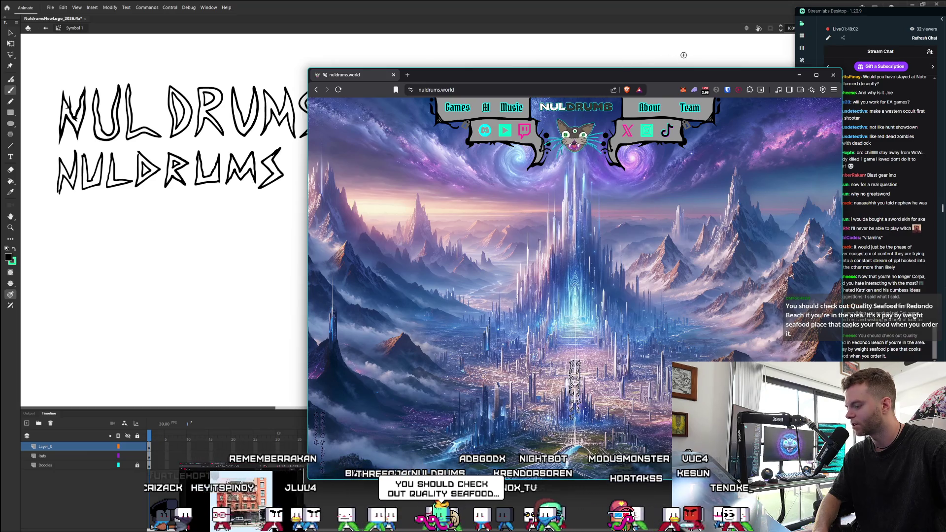
Shift the site window up and left, then hide the browser to reveal the whole canvas.
mouse_move(580, 74)
mouse_down()
mouse_move(494, 43)
mouse_move(508, 43)
mouse_move(491, 53)
mouse_up()
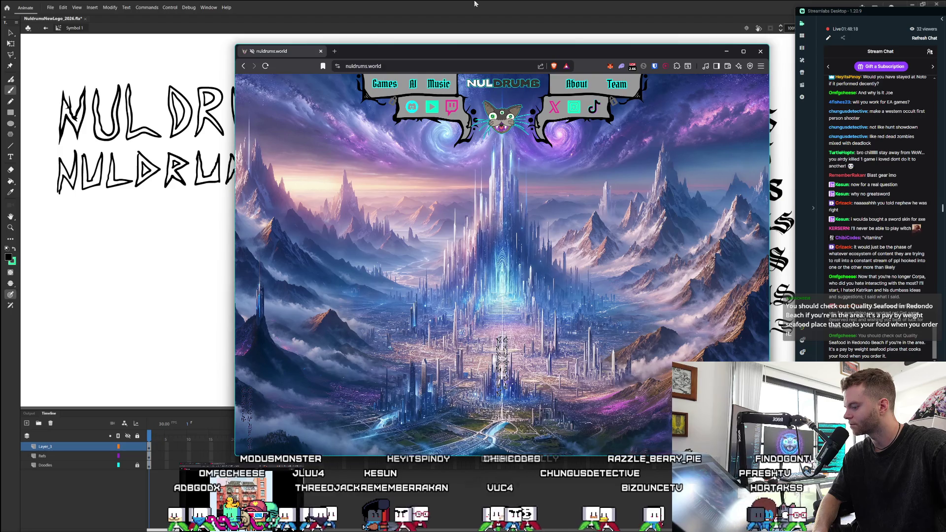
click(488, 35)
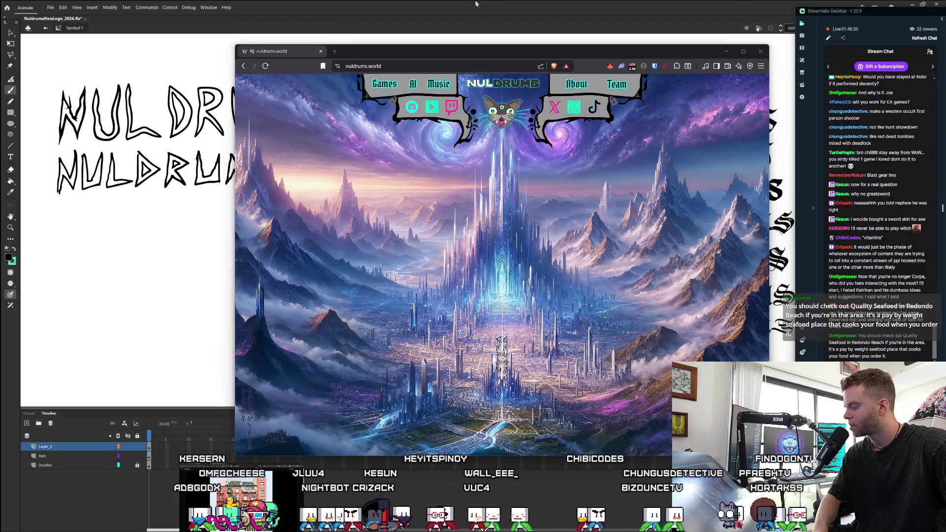
drag(523, 52, 512, 53)
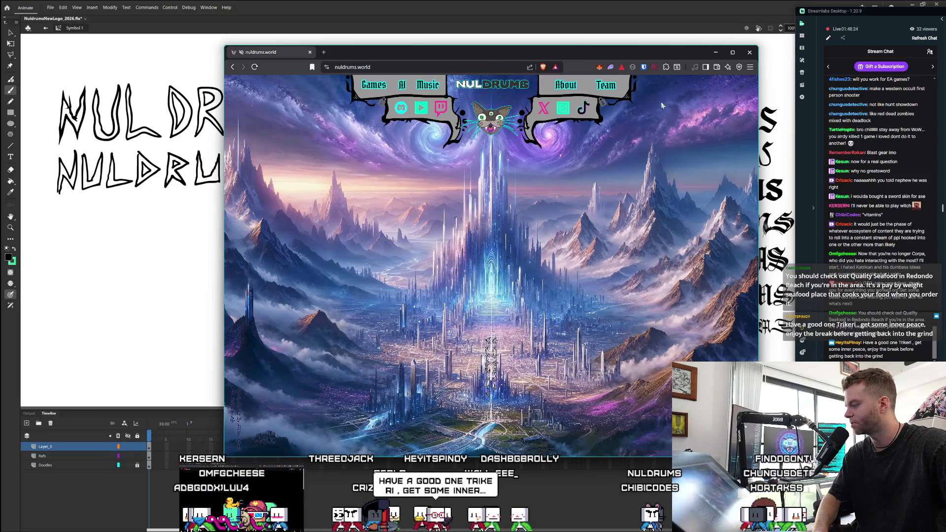
click(715, 51)
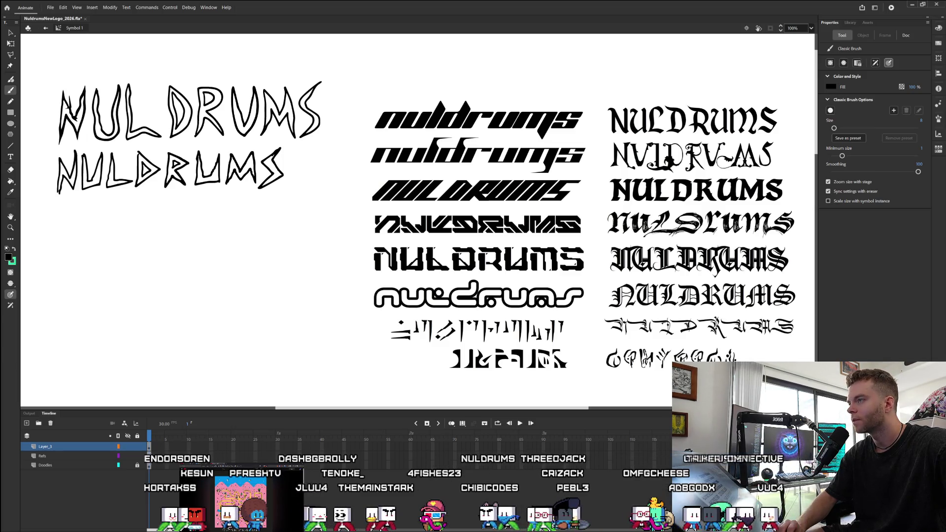
Switch to the Streamlabs chat, select viewers' messages to read them, then return to Animate.
key(alt+Tab)
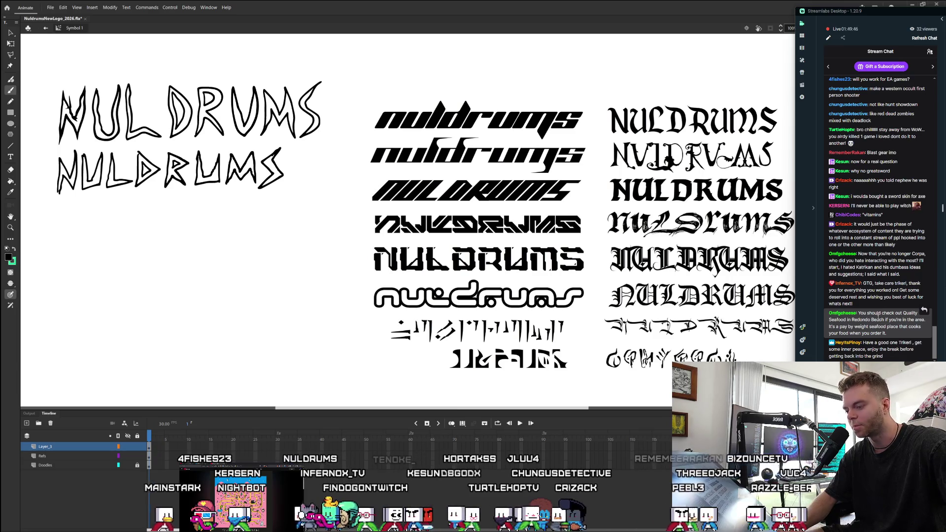
drag(849, 316, 876, 335)
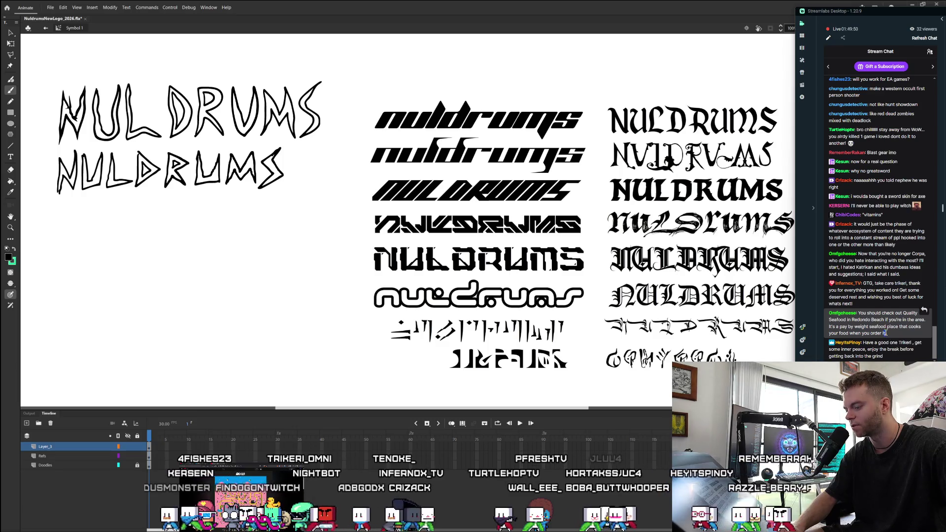
click(891, 337)
drag(840, 318, 828, 313)
triple_click(879, 326)
click(893, 335)
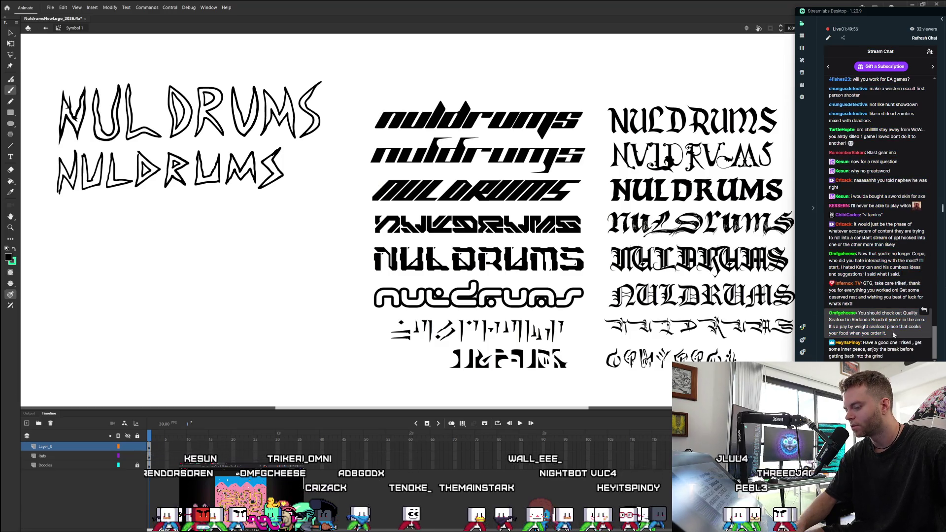
drag(888, 337, 830, 316)
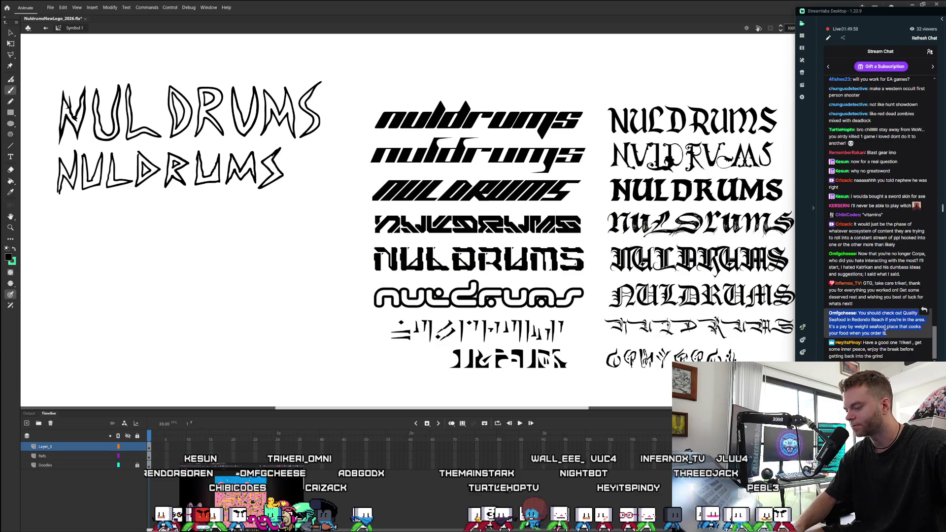
mouse_move(885, 333)
mouse_down()
mouse_move(847, 247)
mouse_move(874, 319)
mouse_up()
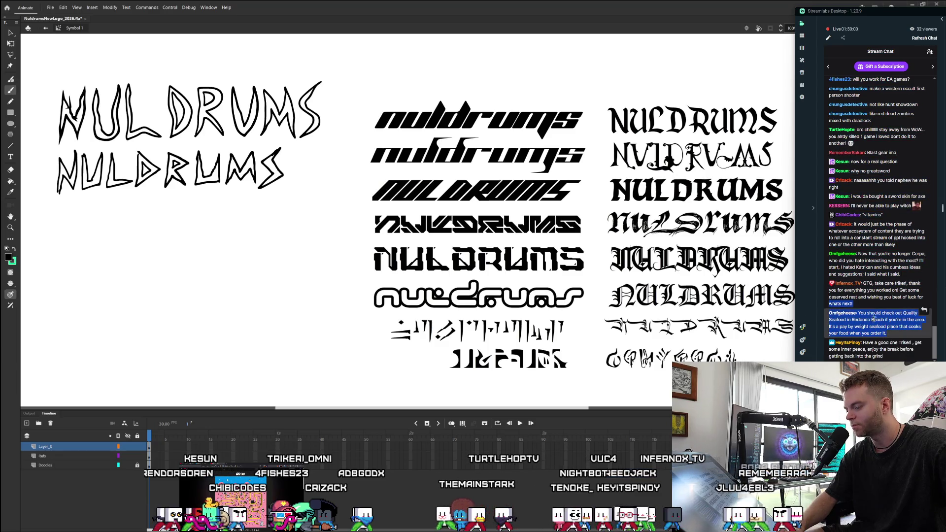
click(881, 331)
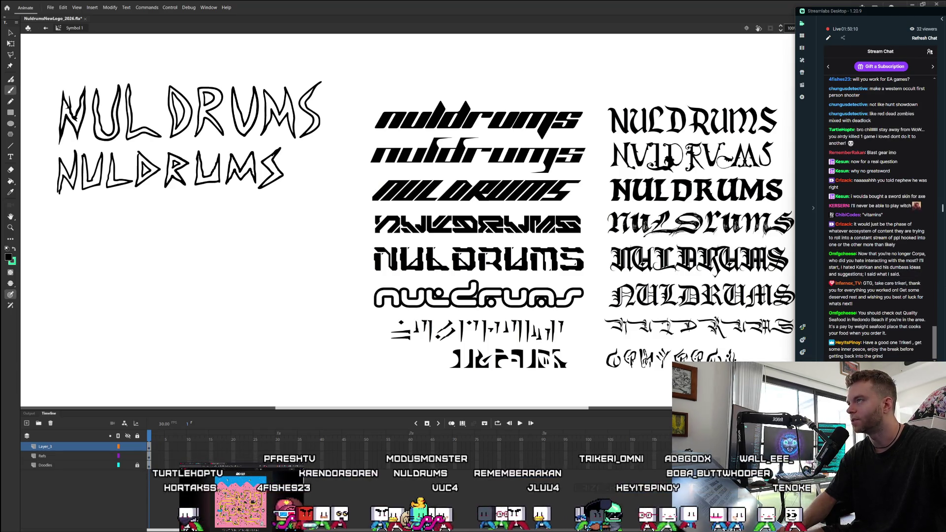
key(alt+Tab)
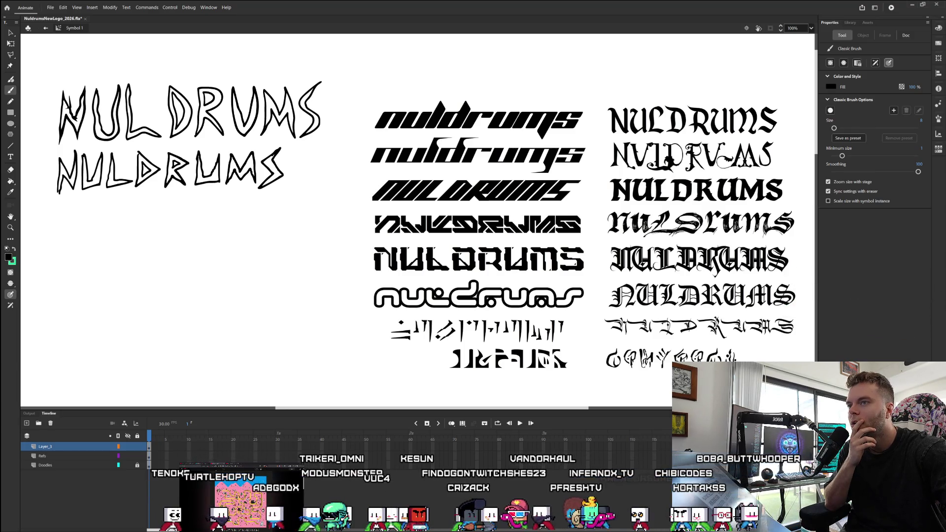
key(alt+Tab)
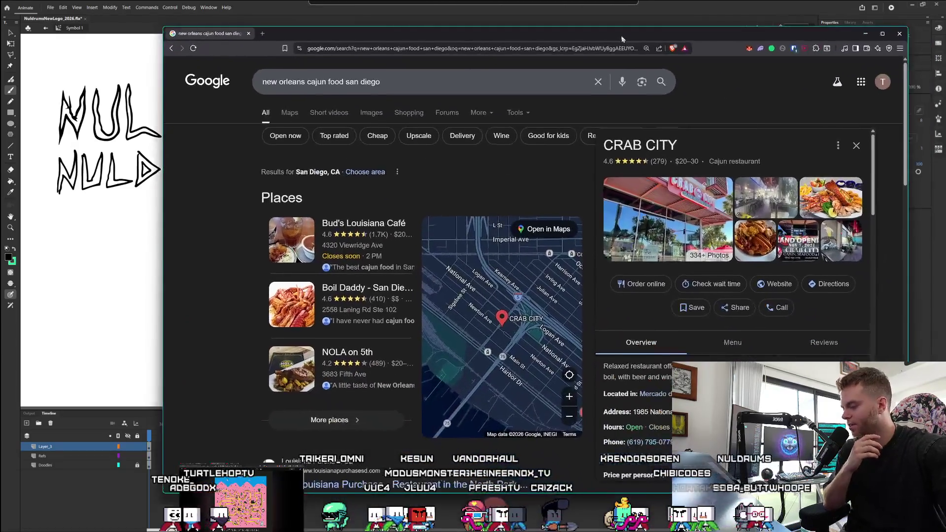
drag(601, 29, 557, 8)
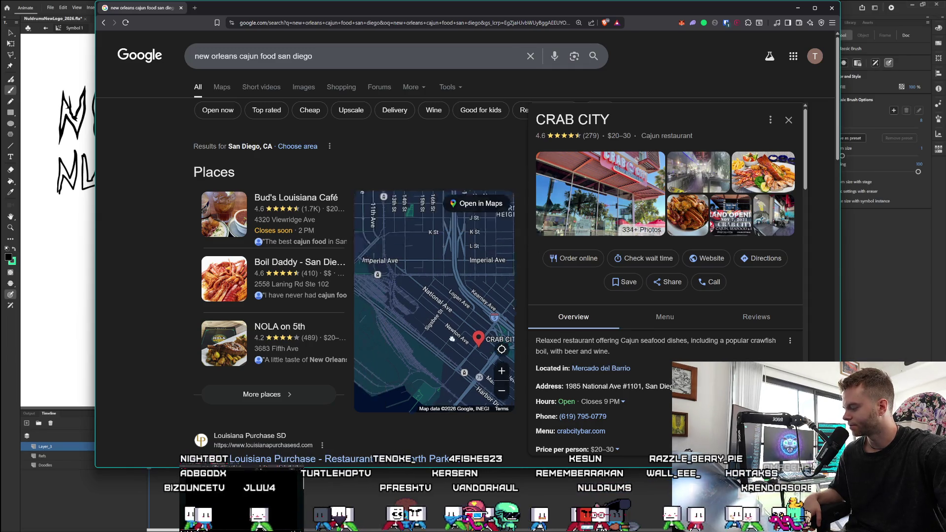
scroll(420, 284, up, 2)
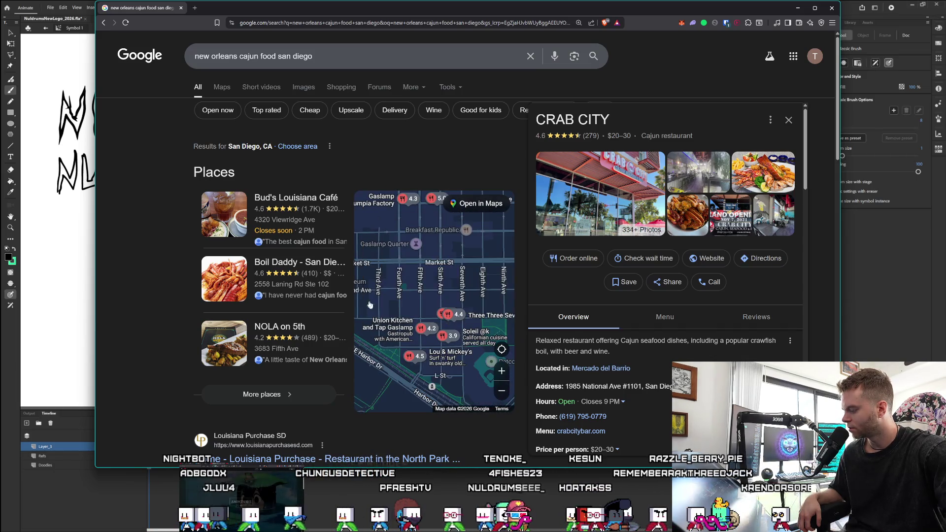
scroll(447, 305, up, 2)
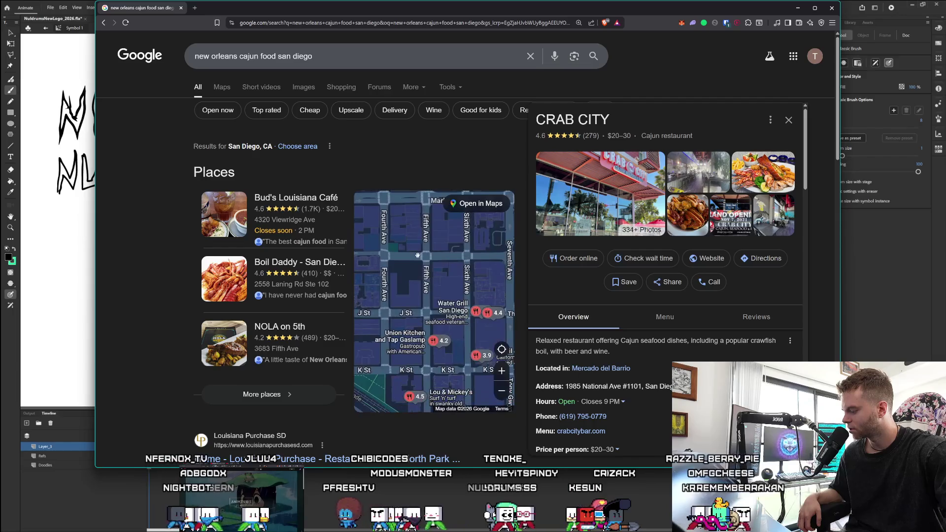
drag(447, 306, 394, 208)
scroll(409, 227, down, 3)
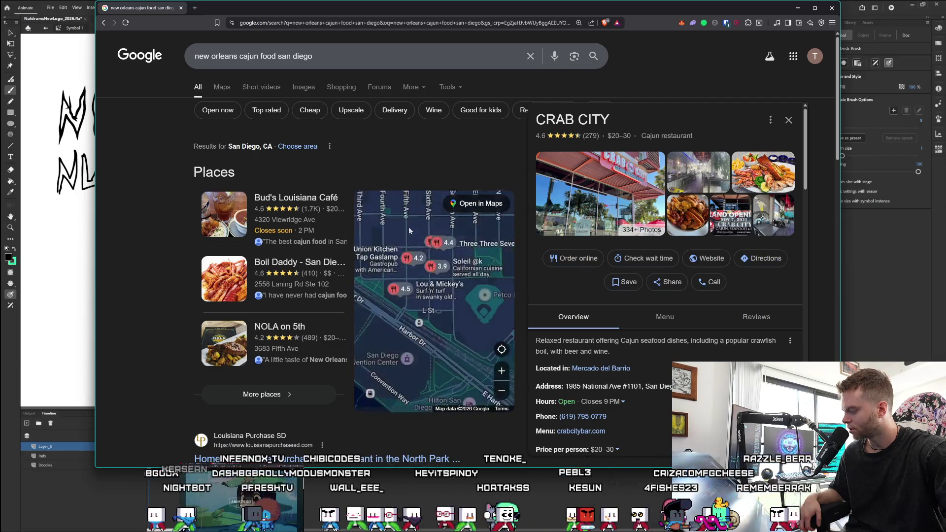
scroll(446, 305, up, 2)
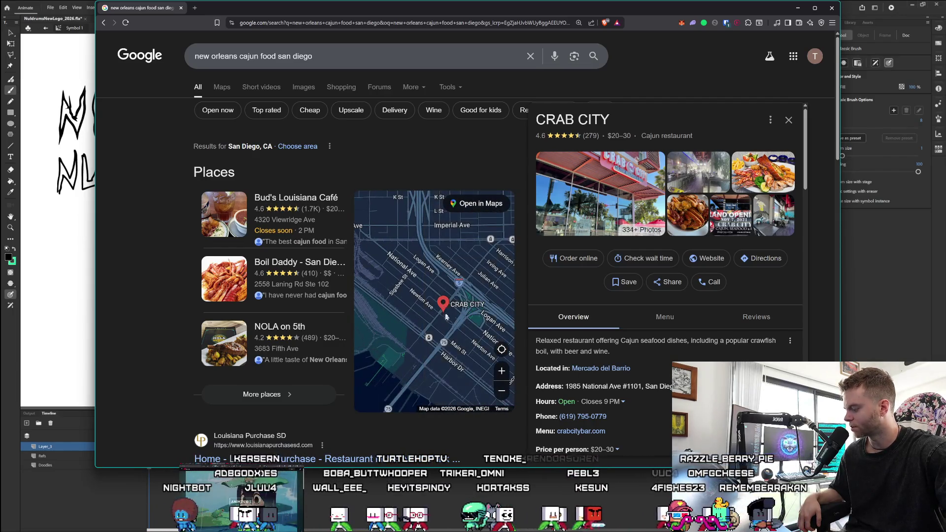
scroll(434, 308, up, 2)
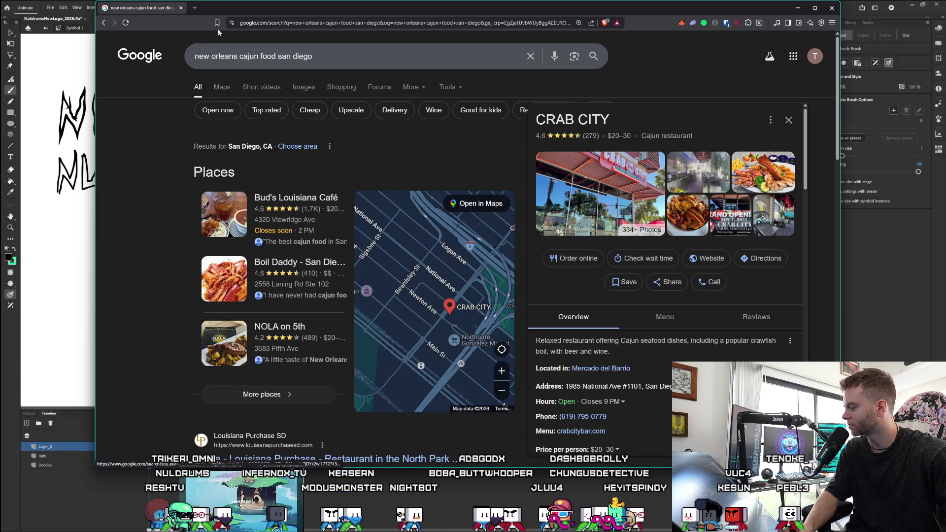
click(182, 8)
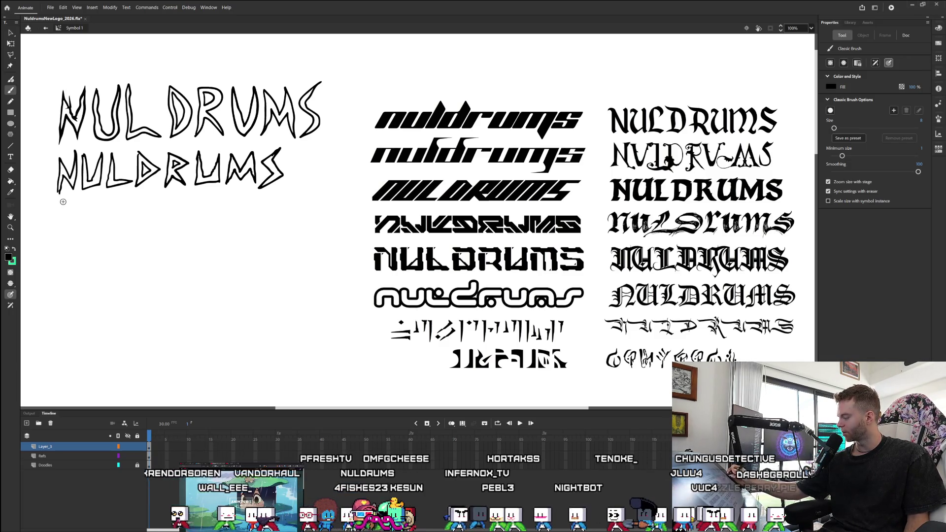
Brush an outlined N and begin the U below the second NULDRUMS.
drag(60, 206, 53, 248)
drag(58, 208, 78, 237)
drag(81, 201, 74, 237)
mouse_move(81, 201)
mouse_down()
mouse_move(90, 240)
mouse_move(74, 251)
mouse_move(63, 234)
mouse_move(54, 257)
mouse_up()
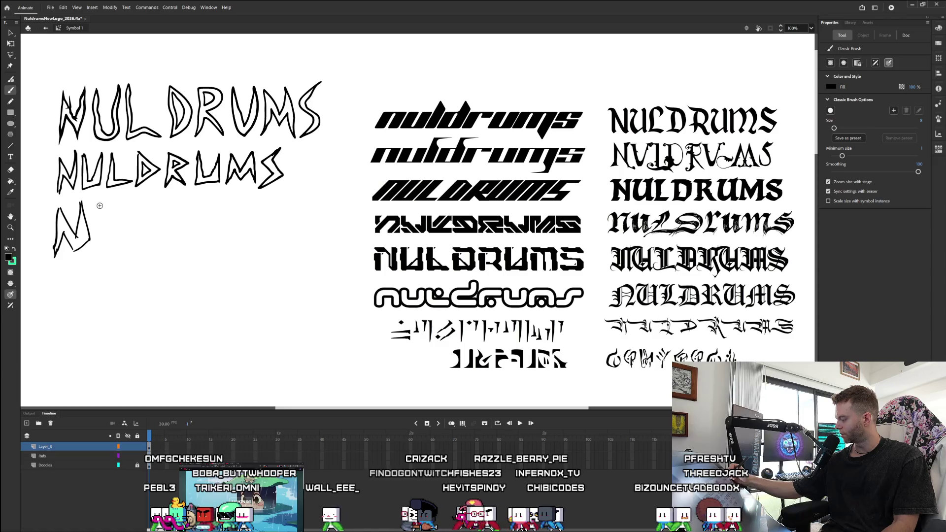
mouse_move(105, 205)
mouse_down()
mouse_move(104, 258)
mouse_move(124, 243)
mouse_move(127, 203)
mouse_up()
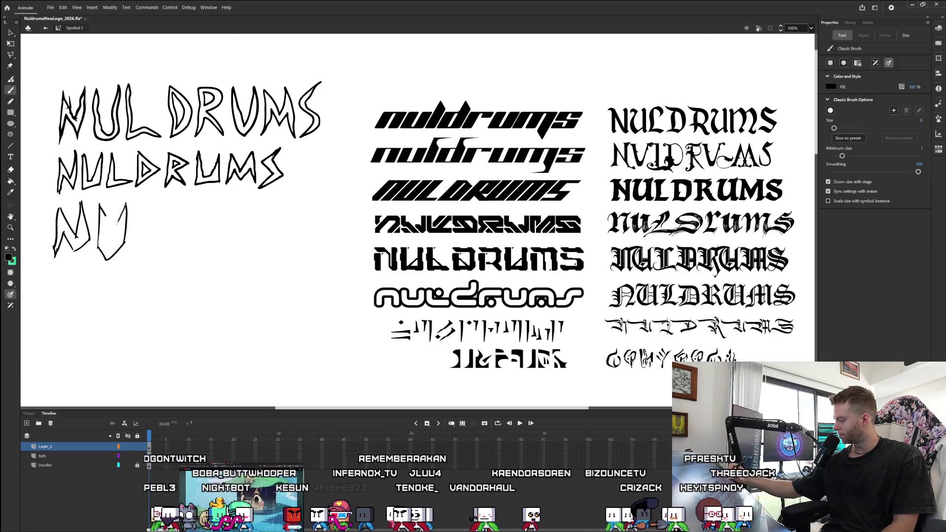
drag(110, 244, 101, 211)
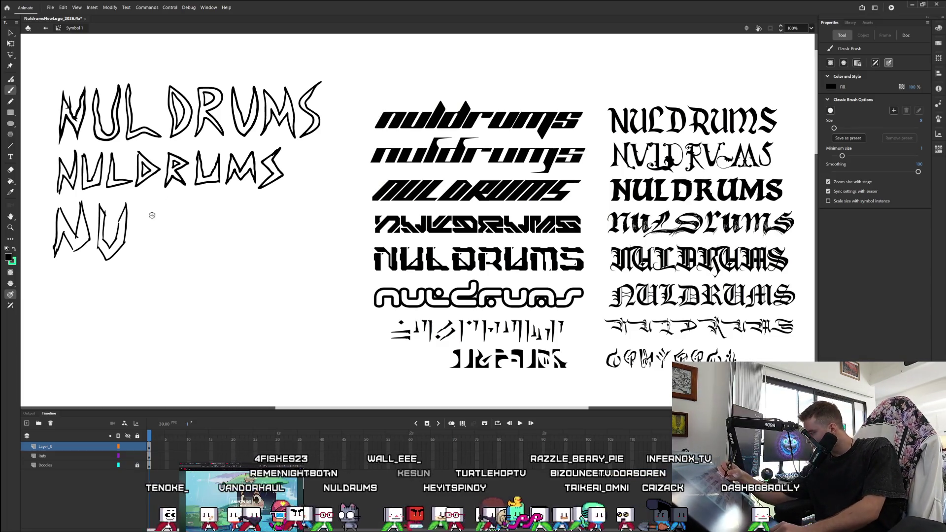
Pan over and brush outlined L, D and R after NU, starting the next U.
drag(325, 408, 276, 411)
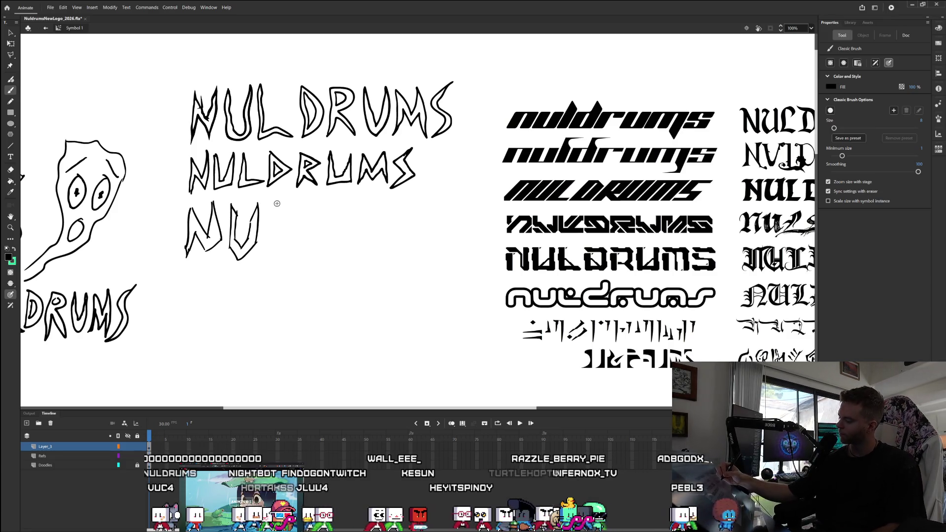
mouse_move(275, 203)
mouse_down()
mouse_move(264, 250)
mouse_move(287, 259)
mouse_up()
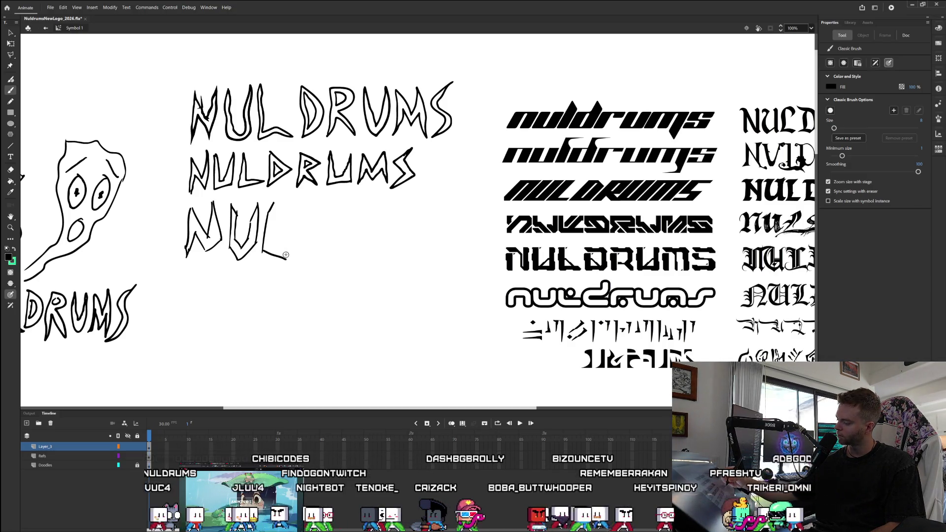
drag(286, 252, 294, 248)
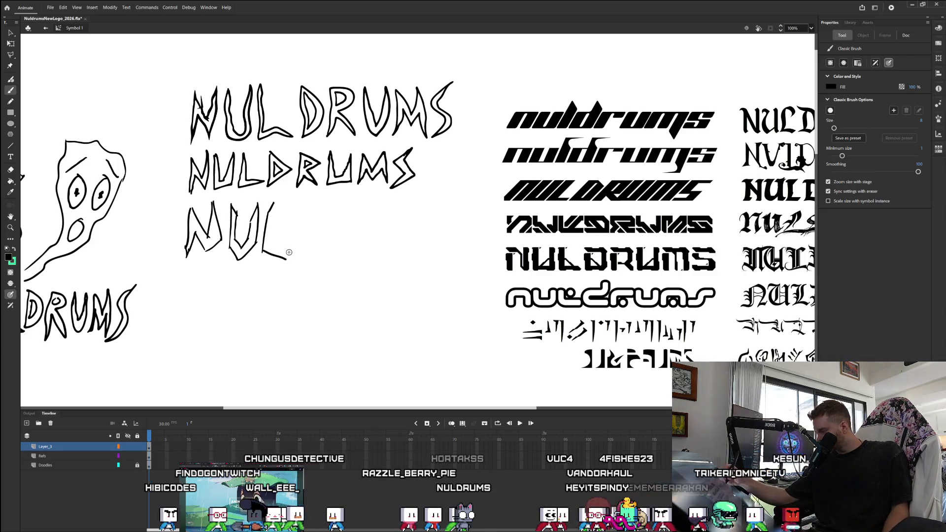
drag(287, 248, 289, 262)
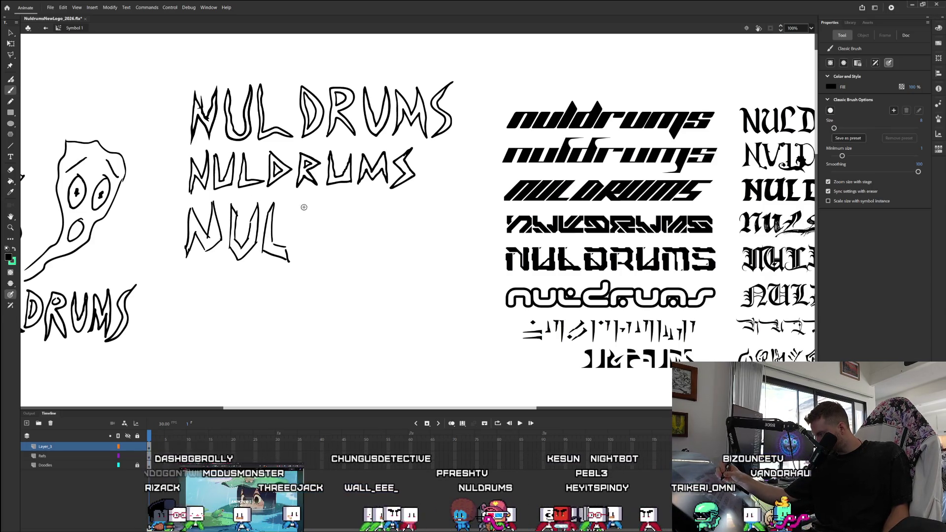
drag(299, 207, 296, 253)
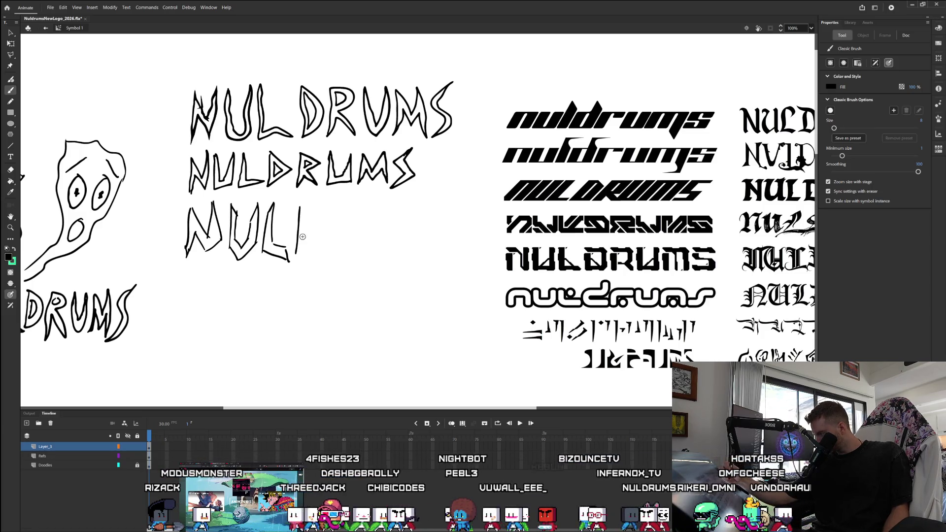
drag(296, 253, 314, 237)
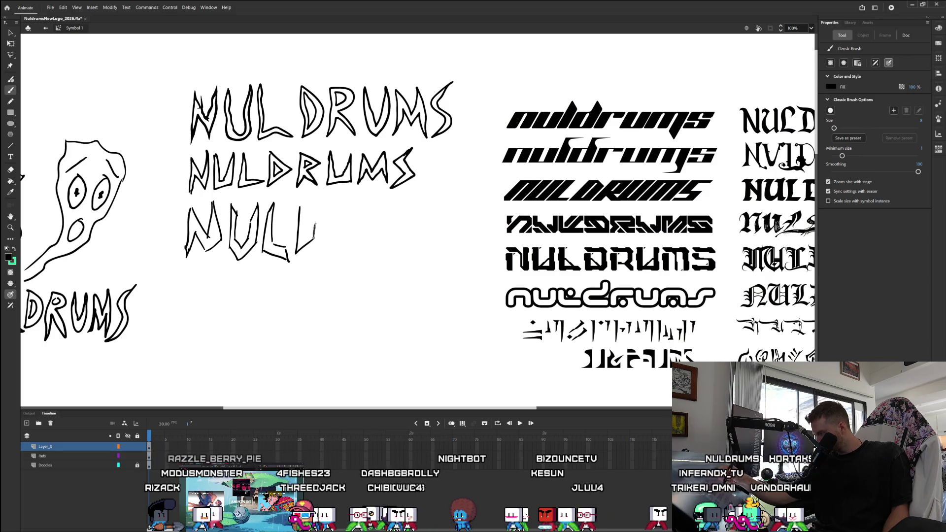
mouse_move(300, 205)
mouse_down()
mouse_move(314, 236)
mouse_move(301, 243)
mouse_move(313, 231)
mouse_move(310, 217)
mouse_move(323, 250)
mouse_up()
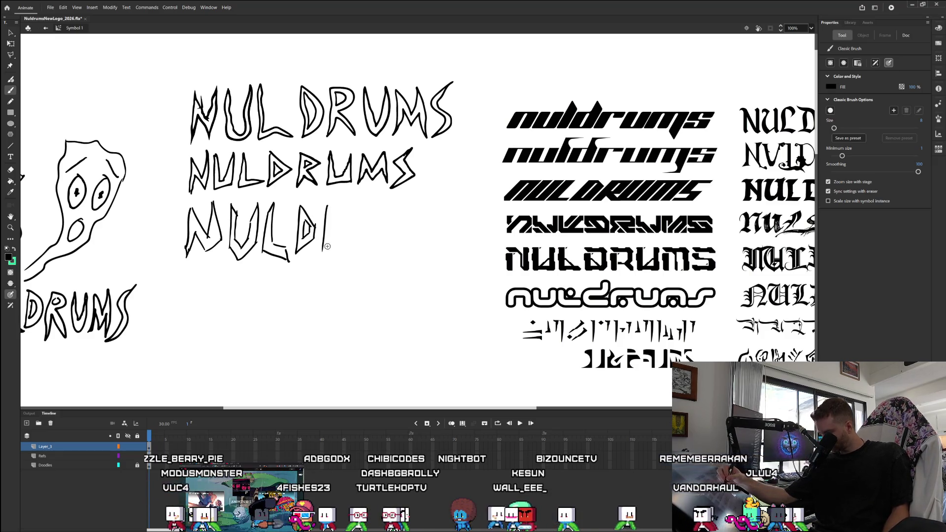
drag(330, 225, 343, 252)
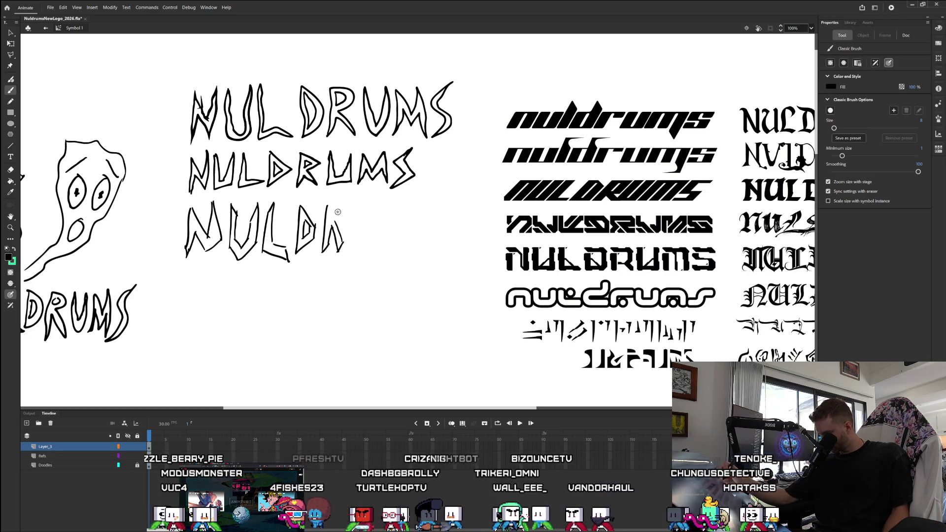
mouse_move(340, 220)
mouse_down()
mouse_move(347, 209)
mouse_move(330, 195)
mouse_move(331, 215)
mouse_up()
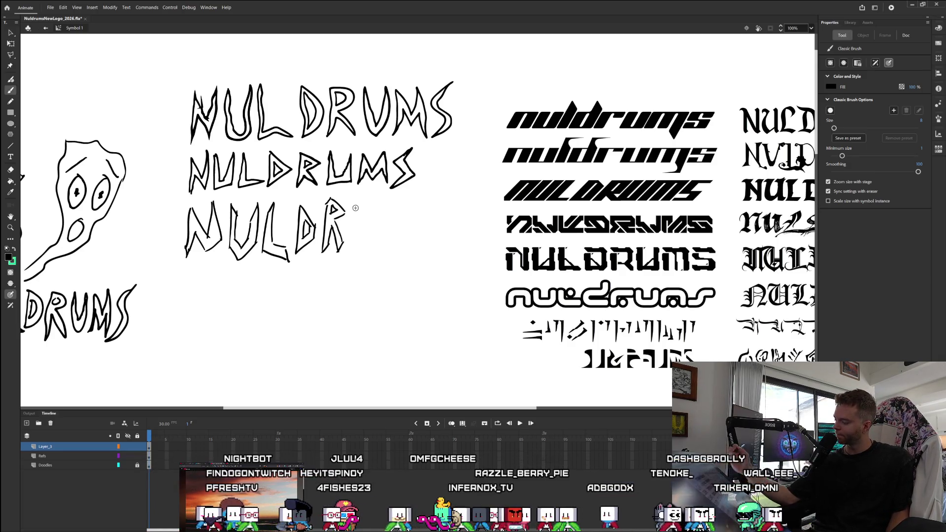
drag(359, 204, 361, 242)
Finish outlining the U, then brush the M's legs and diagonal and the final S.
mouse_move(354, 205)
mouse_down()
mouse_move(354, 247)
mouse_move(367, 264)
mouse_move(380, 218)
mouse_up()
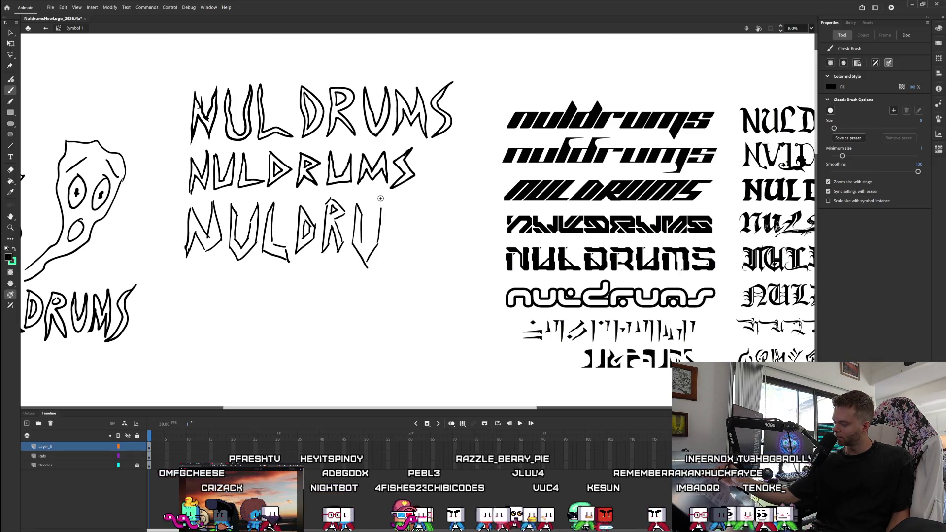
drag(375, 212, 369, 241)
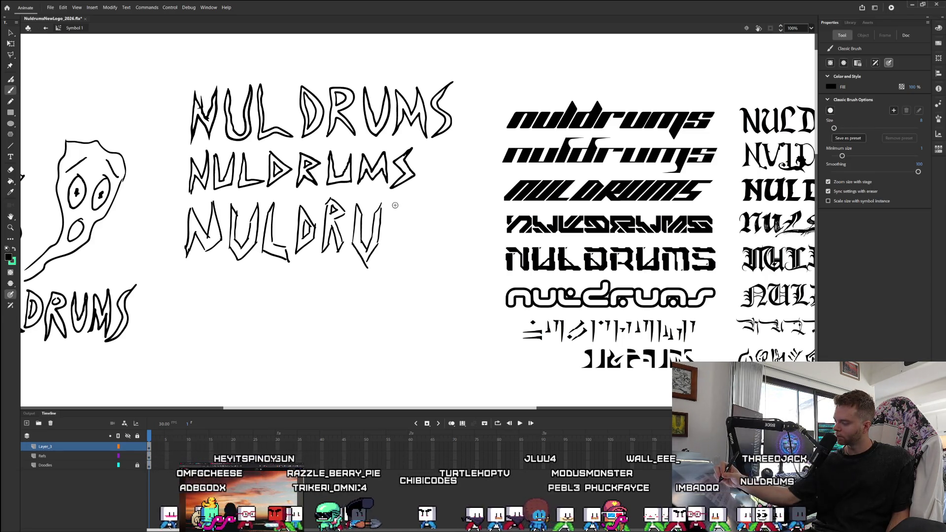
mouse_move(392, 203)
mouse_down()
mouse_move(404, 235)
mouse_move(416, 212)
mouse_move(421, 249)
mouse_up()
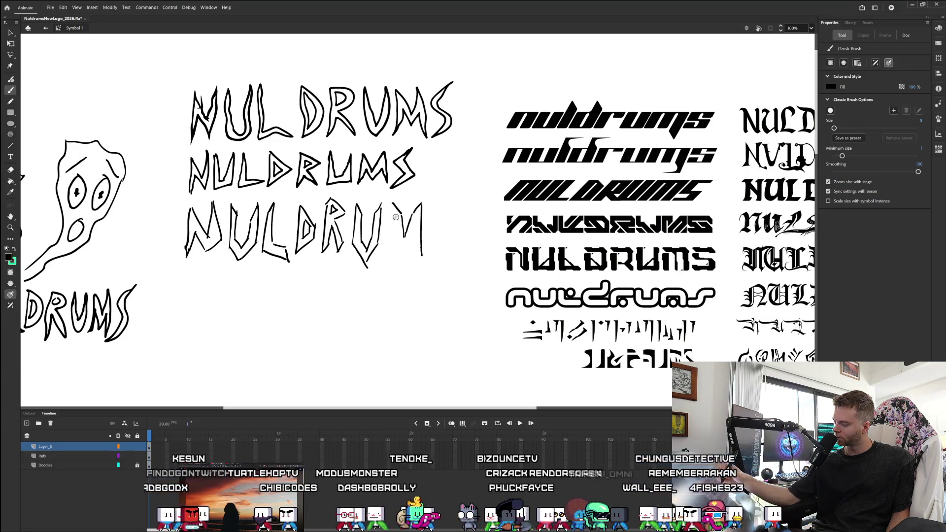
drag(387, 204, 388, 255)
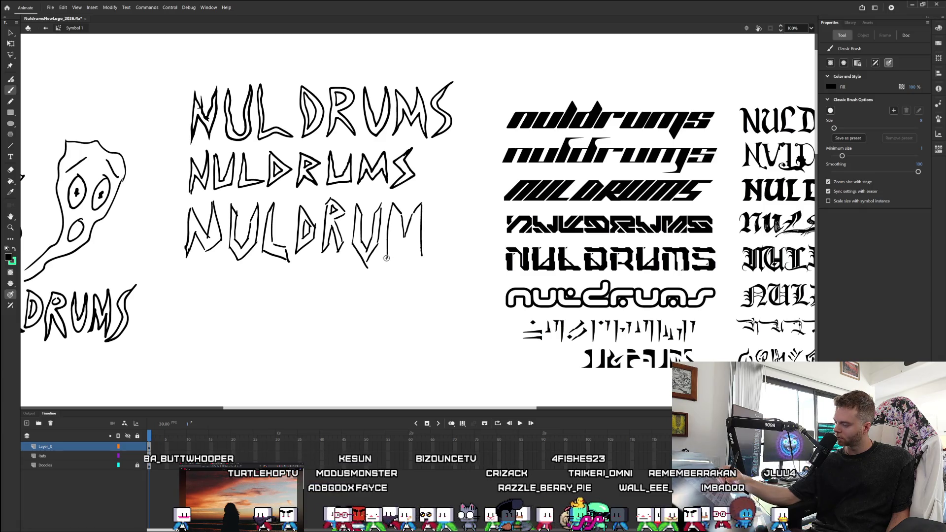
mouse_move(393, 244)
mouse_down()
mouse_move(394, 219)
mouse_move(398, 238)
mouse_up()
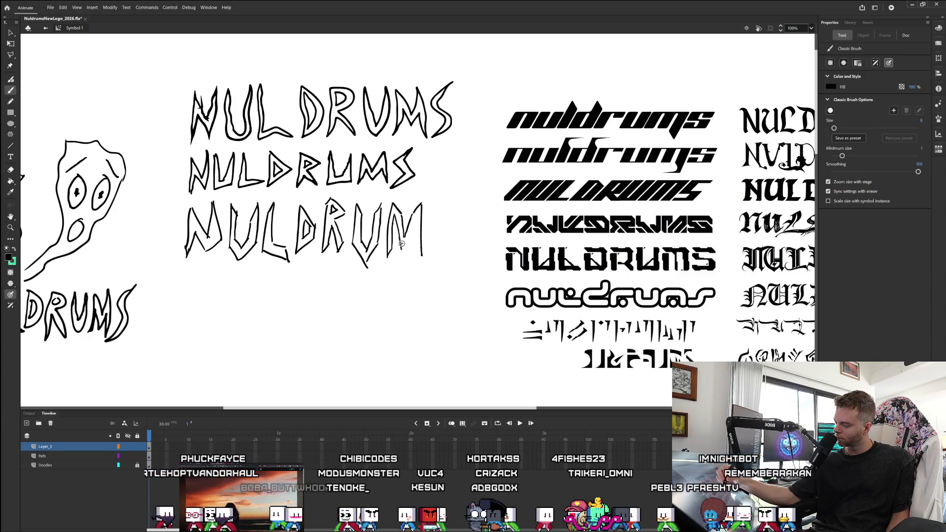
mouse_move(400, 251)
mouse_down()
mouse_move(416, 215)
mouse_move(418, 257)
mouse_up()
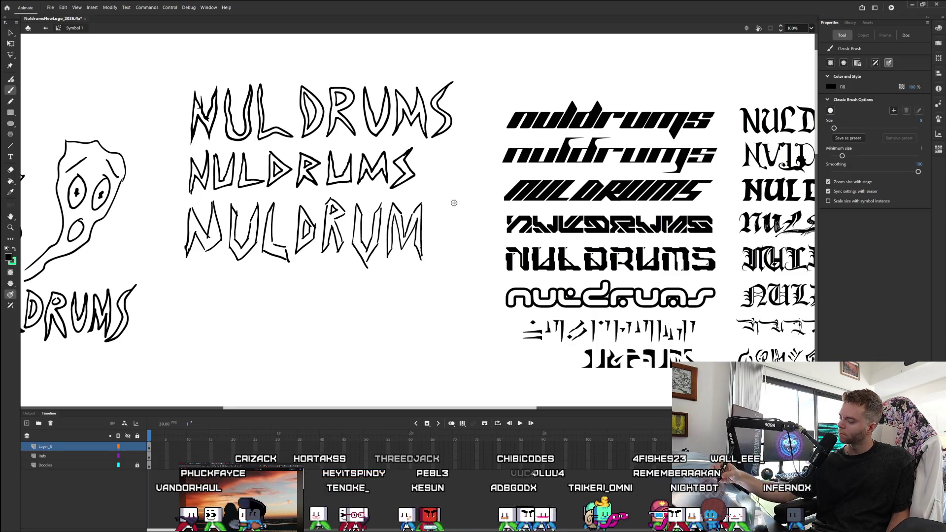
mouse_move(452, 203)
mouse_down()
mouse_move(429, 224)
mouse_move(442, 250)
mouse_move(438, 266)
mouse_move(425, 268)
mouse_up()
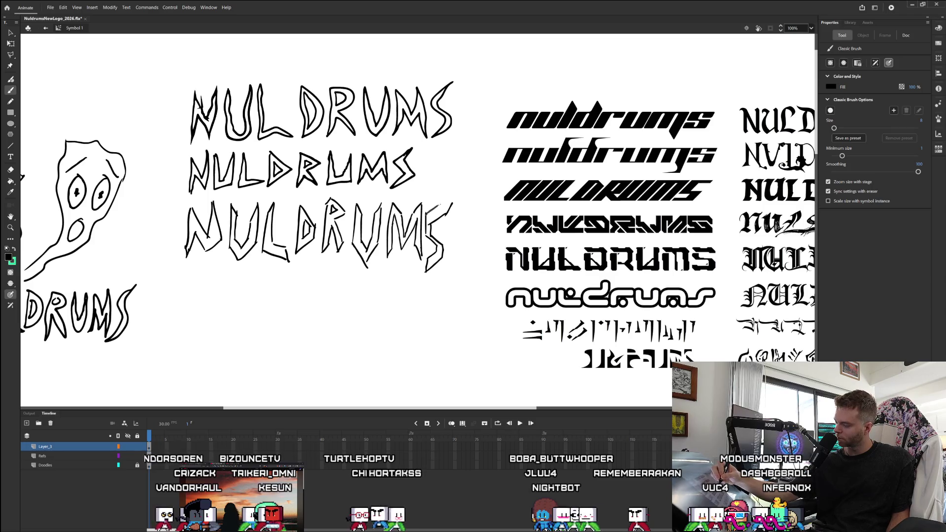
drag(436, 207, 451, 197)
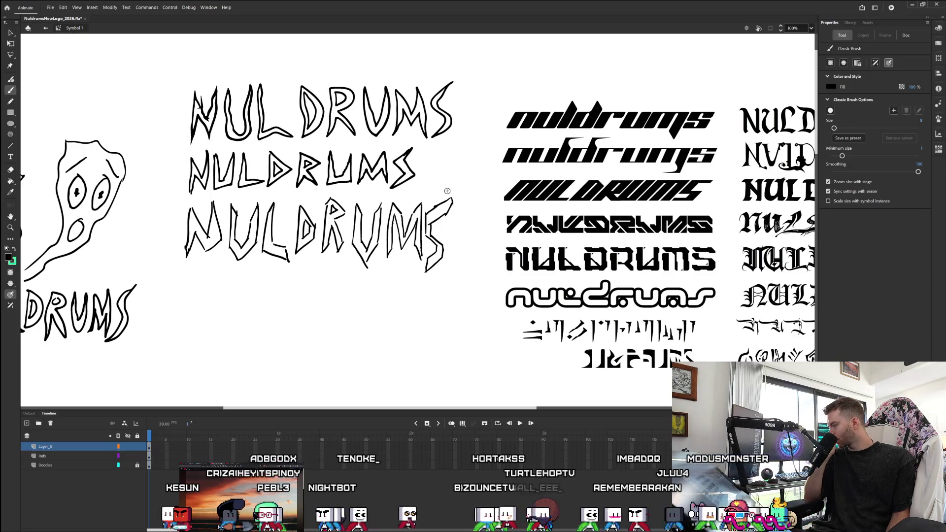
right_click(208, 287)
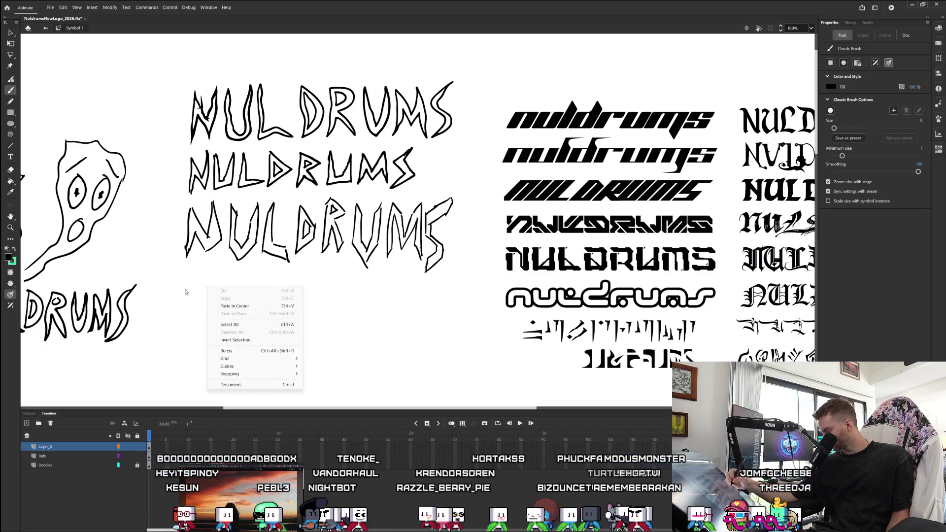
Dismiss the stage menu and sketch a small N beneath the third NULDRUMS.
click(194, 291)
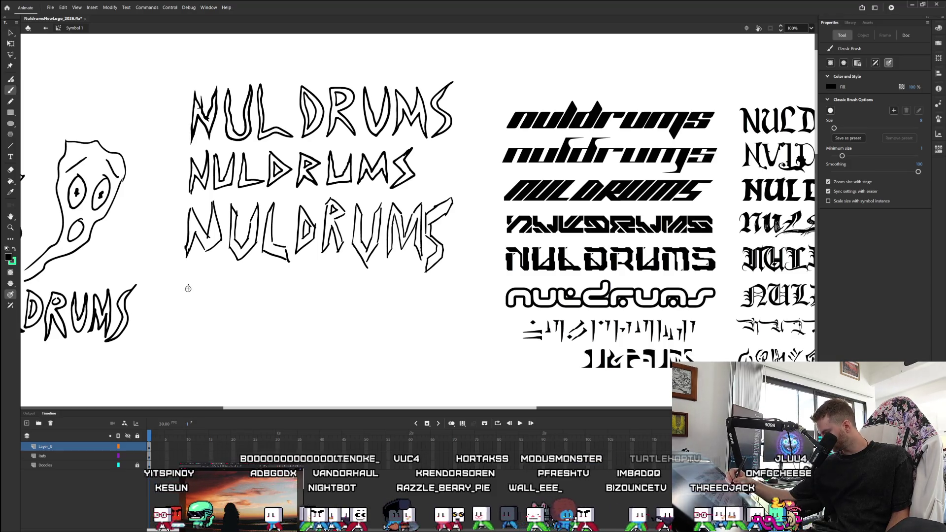
drag(188, 285, 181, 305)
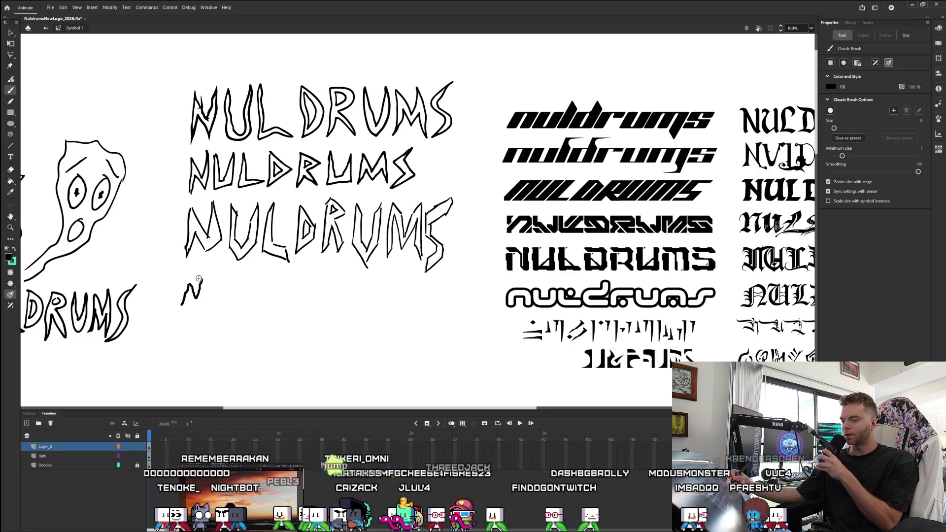
Turn off Zoom size with stage and enlarge the brush after a trial stroke.
click(828, 181)
click(828, 191)
mouse_move(234, 285)
mouse_down()
mouse_move(221, 310)
mouse_move(233, 284)
mouse_move(265, 298)
mouse_up()
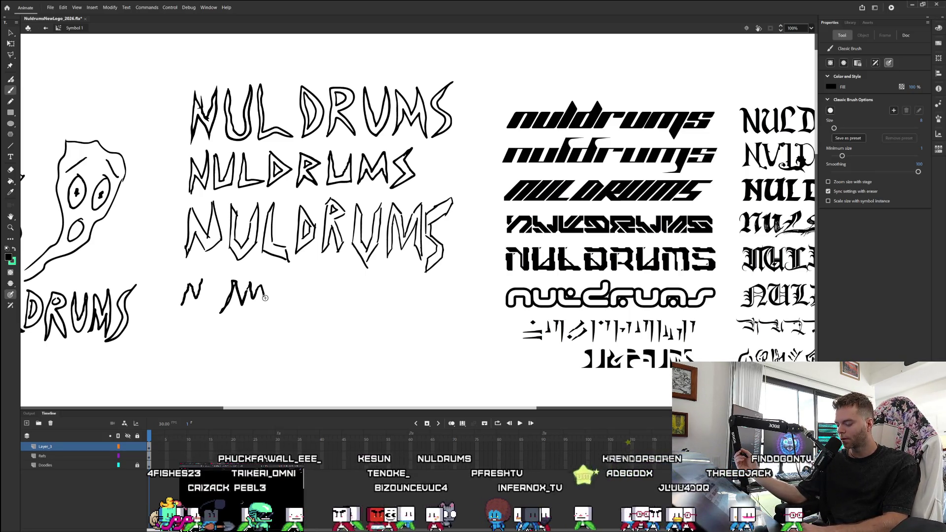
key(bracketright)
key(bracketright)
key(bracketright)
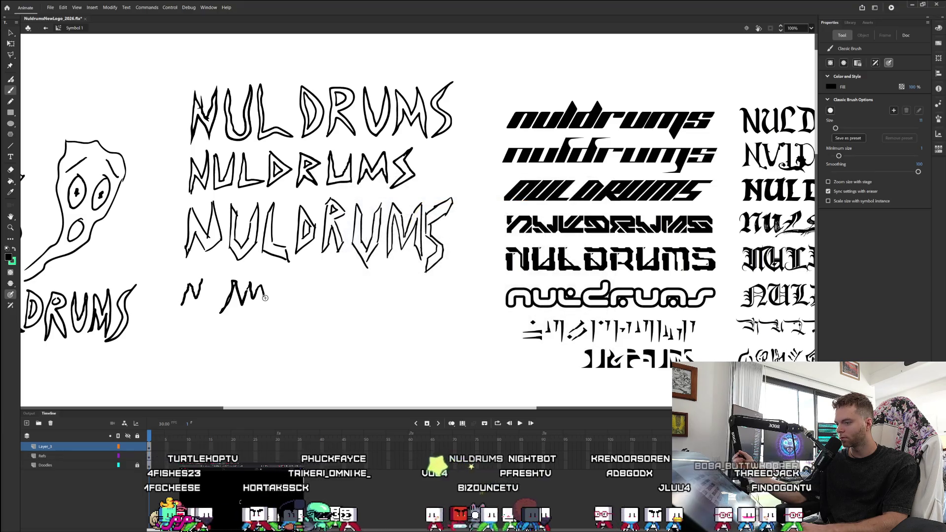
Sketch two trial strokes, undo them, and restart the fourth line with a heavier stroke.
mouse_move(284, 297)
mouse_down()
mouse_move(267, 331)
mouse_move(296, 333)
mouse_up()
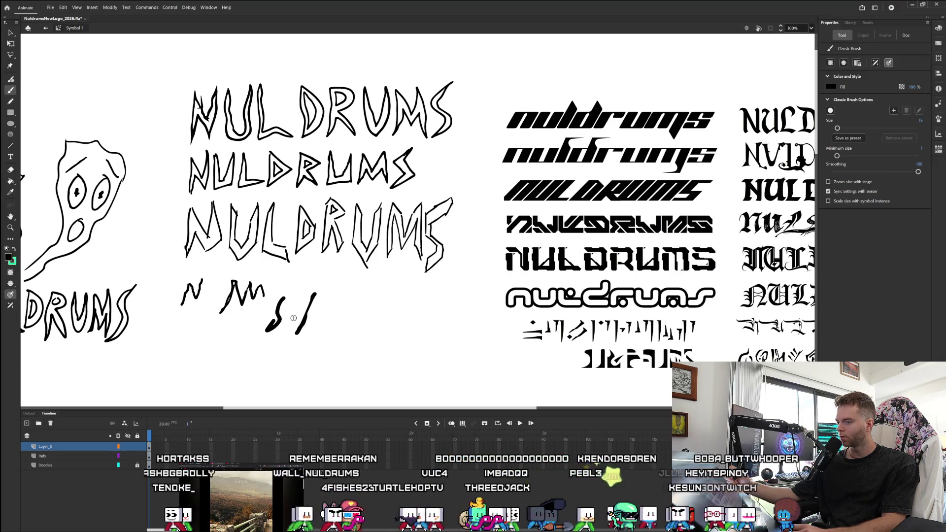
drag(345, 288, 329, 339)
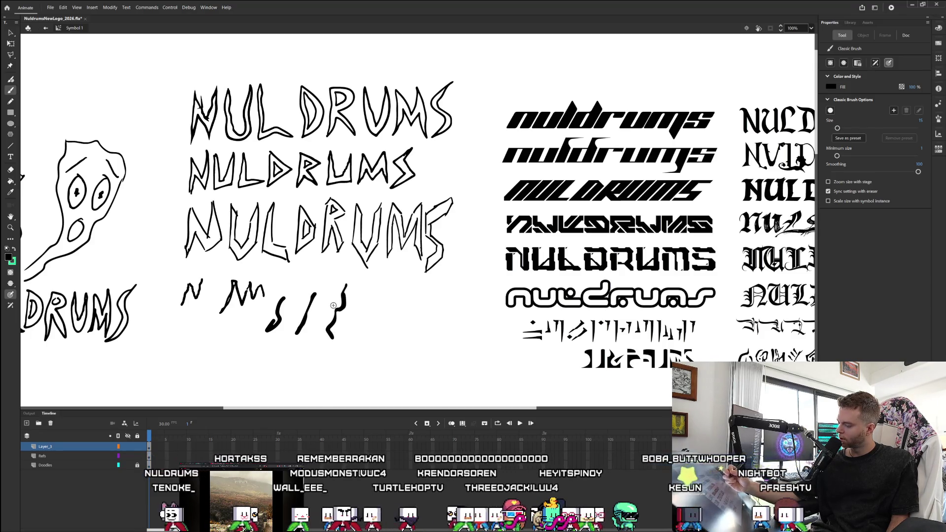
key(ctrl+z)
key(ctrl+z)
key(ctrl+z)
key(ctrl+z)
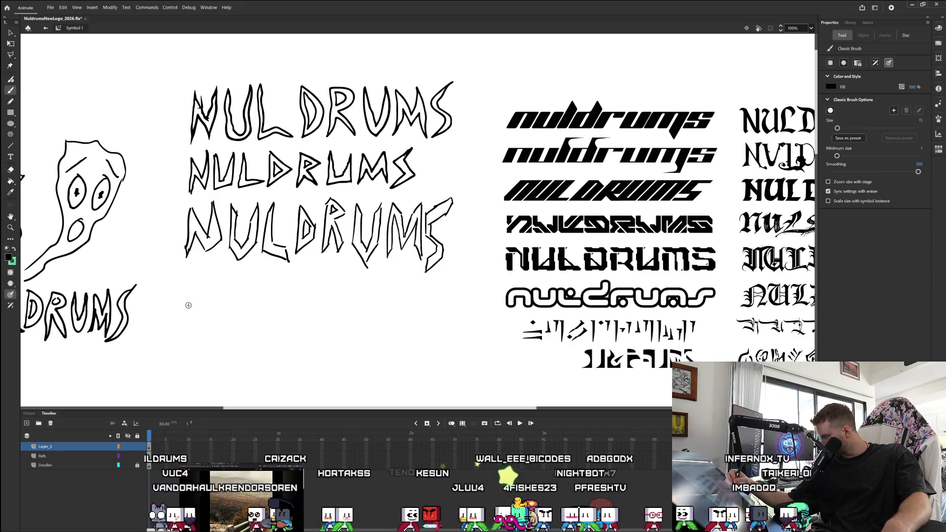
drag(184, 304, 183, 321)
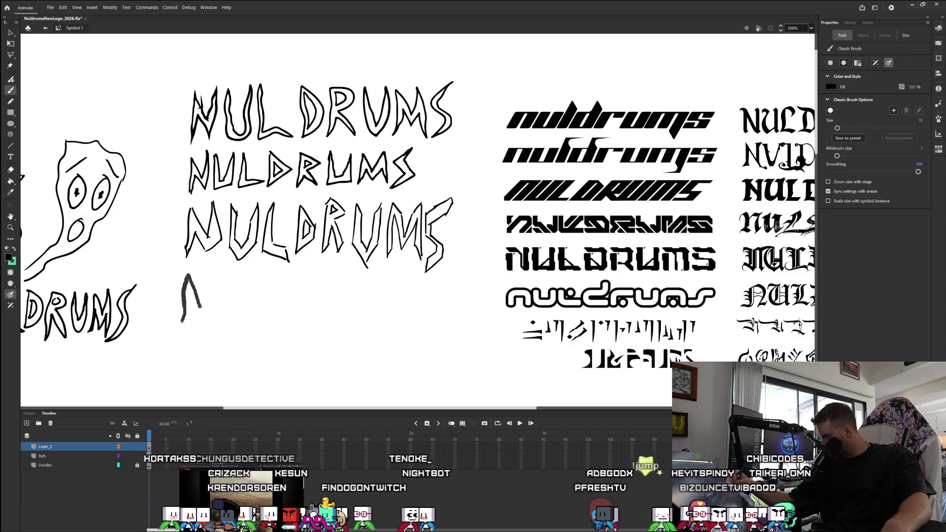
Outline a trial letter and a bold N, redrawing the N's left leg thicker.
drag(203, 282, 205, 272)
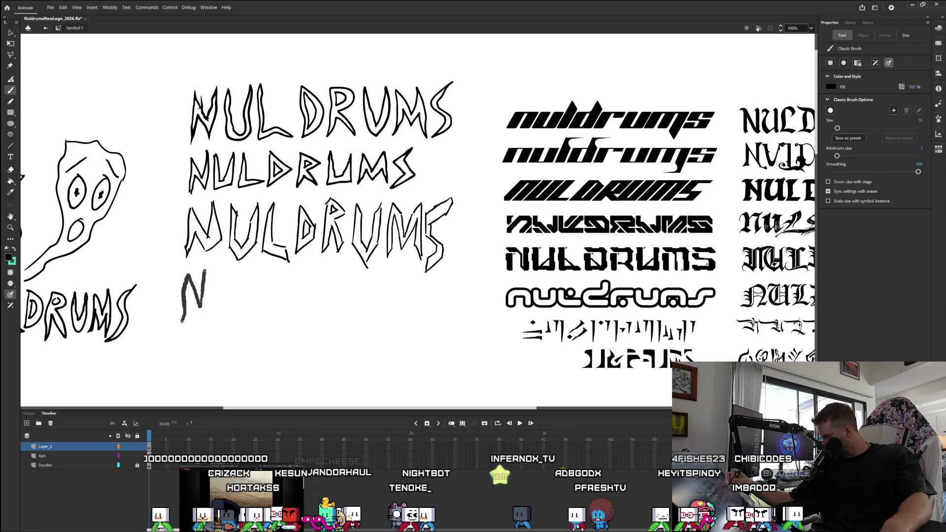
drag(213, 314, 198, 324)
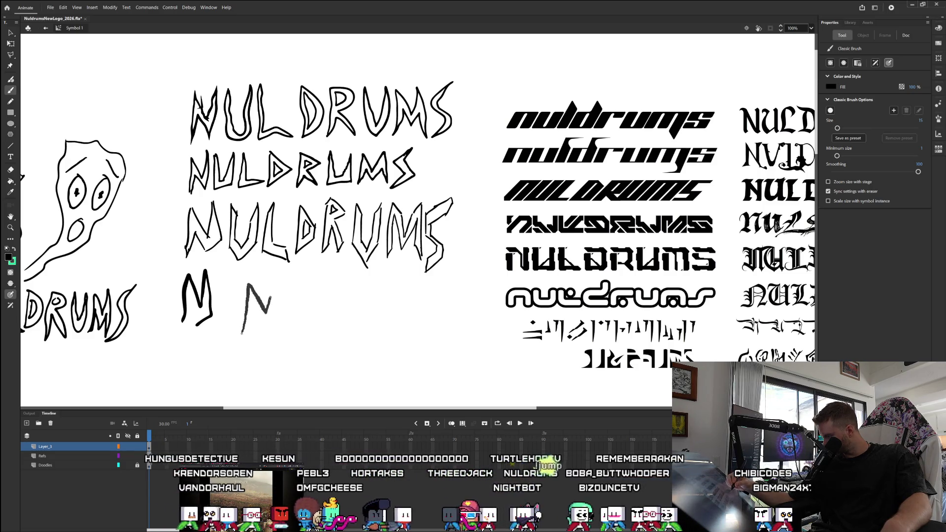
drag(273, 284, 274, 281)
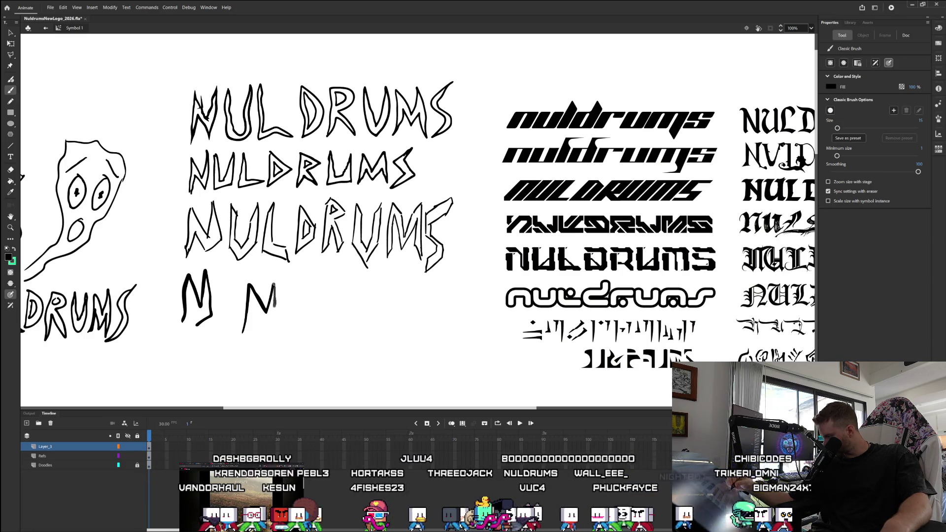
mouse_move(269, 328)
mouse_down()
mouse_move(252, 305)
mouse_move(242, 333)
mouse_up()
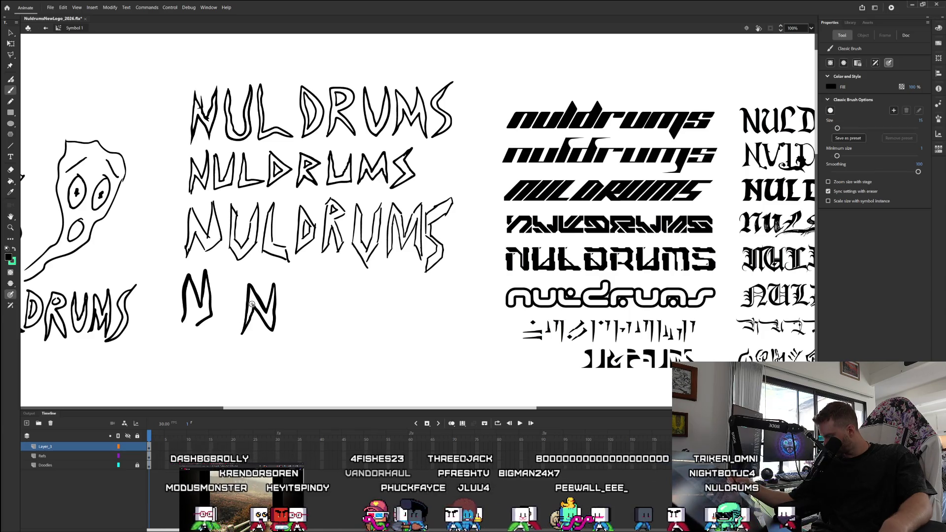
drag(253, 306, 241, 336)
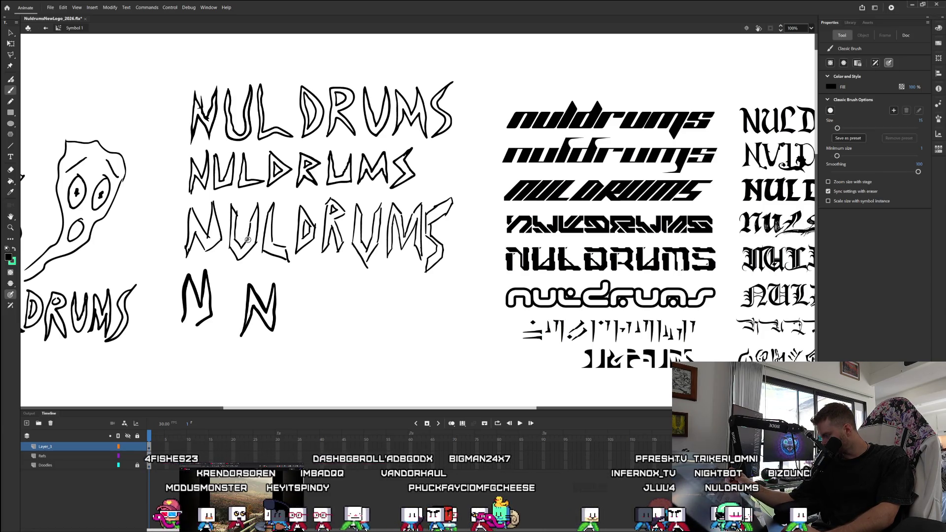
key(ctrl+z)
drag(253, 307, 242, 333)
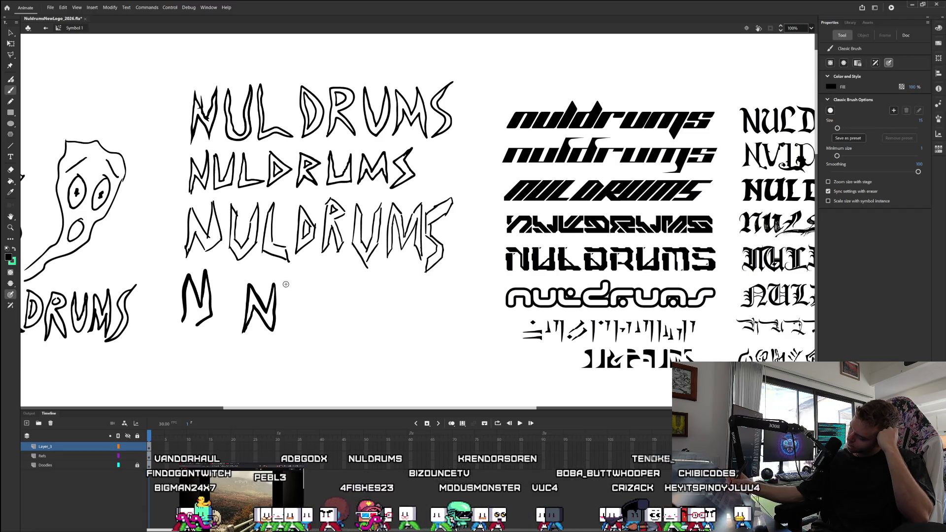
Brush bold outlined U, L and D letters after the second N.
mouse_move(283, 304)
mouse_down()
mouse_move(282, 319)
mouse_move(299, 330)
mouse_move(308, 305)
mouse_up()
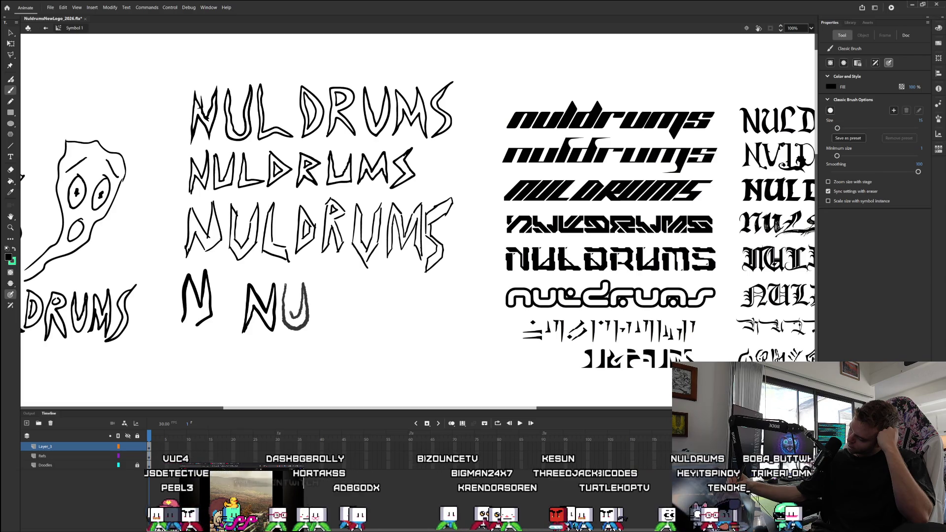
drag(287, 306, 287, 290)
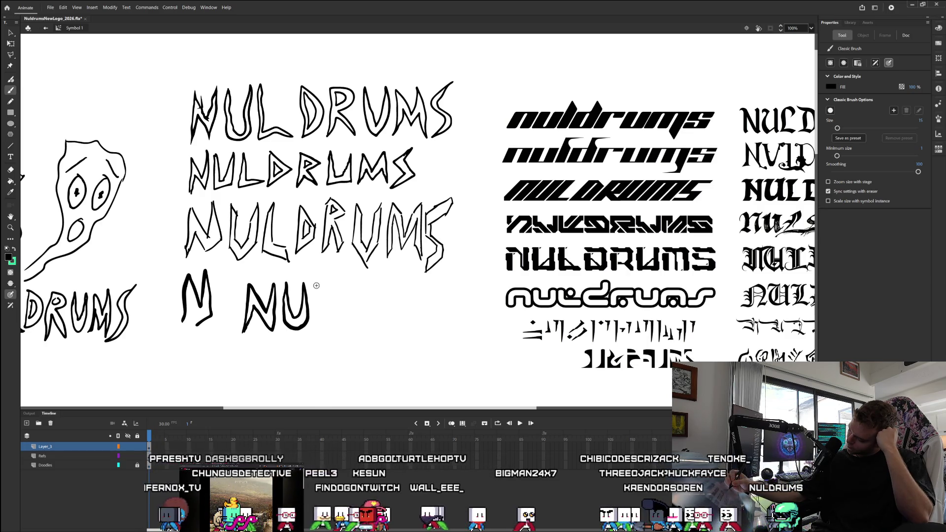
mouse_move(316, 295)
mouse_down()
mouse_move(322, 327)
mouse_move(336, 329)
mouse_up()
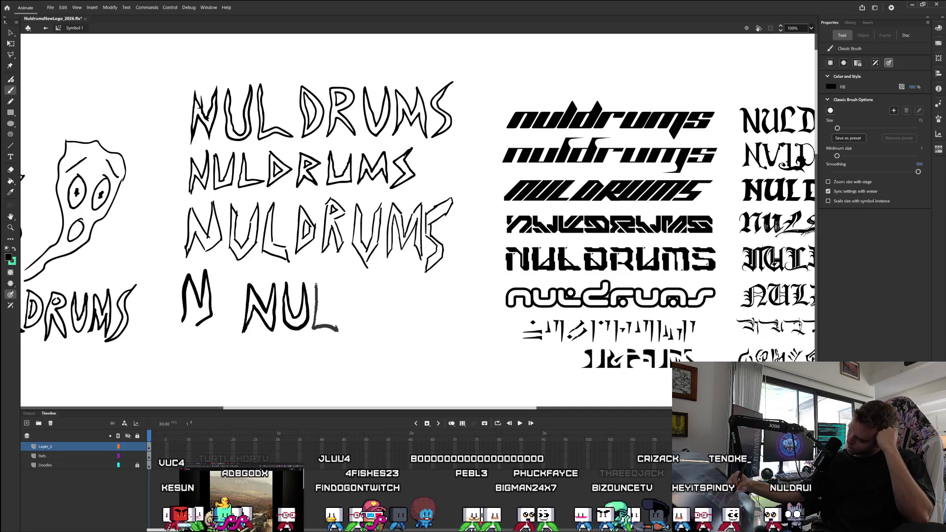
mouse_move(336, 330)
mouse_down()
mouse_move(321, 313)
mouse_move(314, 277)
mouse_up()
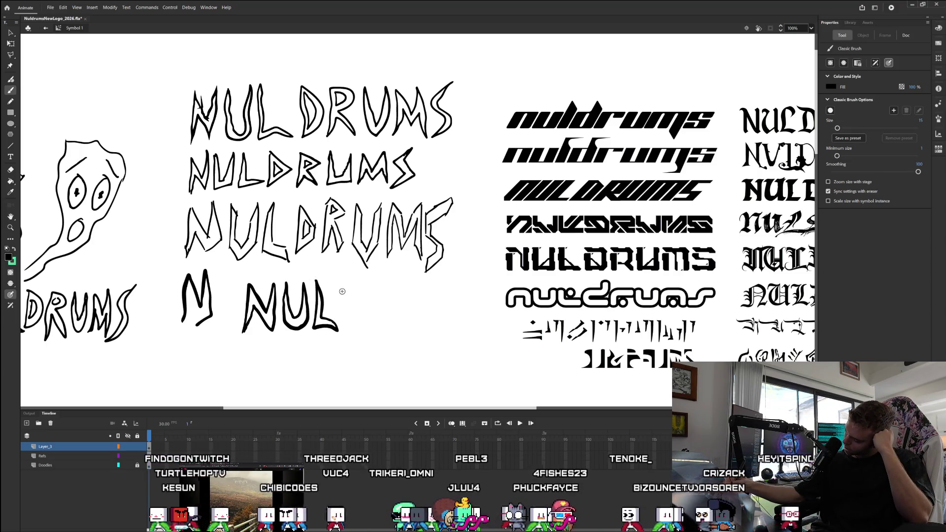
mouse_move(342, 287)
mouse_down()
mouse_move(342, 325)
mouse_move(358, 301)
mouse_move(342, 281)
mouse_move(341, 295)
mouse_up()
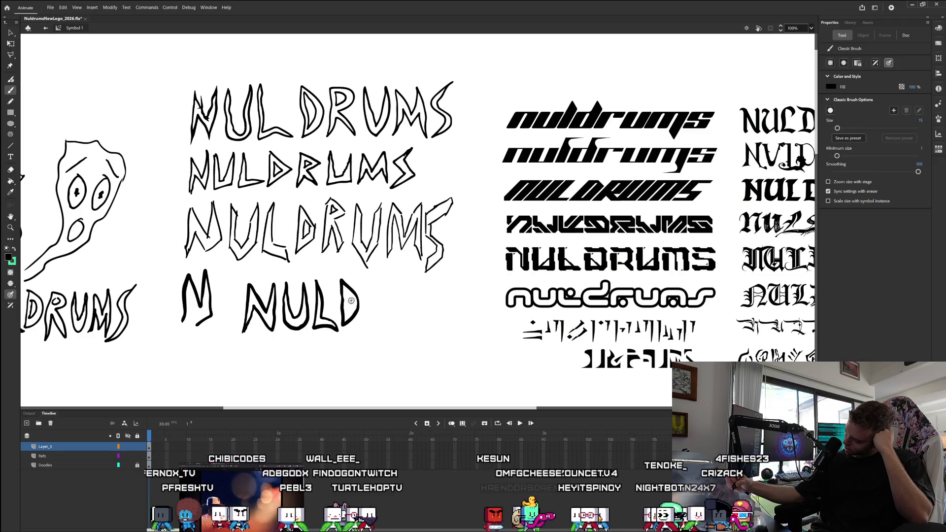
drag(348, 296, 348, 305)
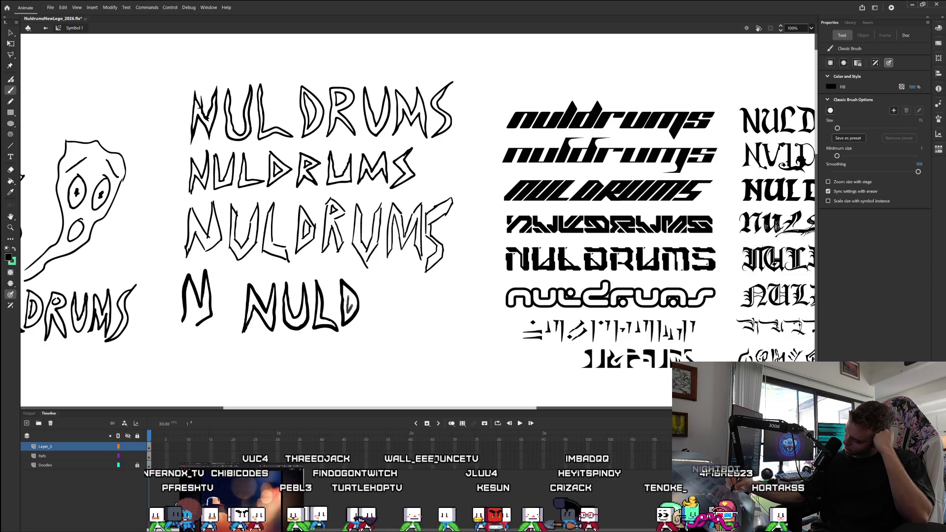
drag(348, 313, 348, 286)
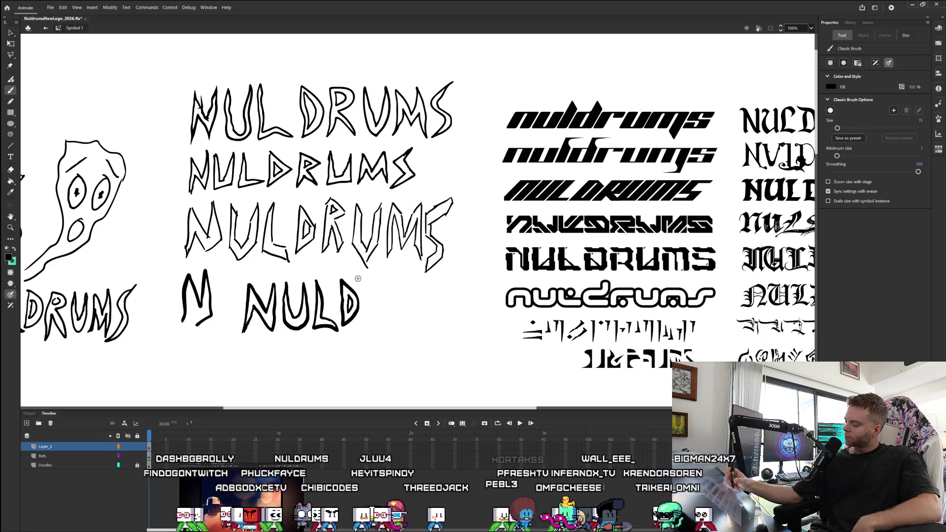
Brush a bold outlined R after NULD, redoing its stem after an undo.
mouse_move(365, 325)
mouse_down()
mouse_move(368, 288)
mouse_move(384, 289)
mouse_up()
key(ctrl+z)
mouse_move(363, 327)
mouse_down()
mouse_move(373, 282)
mouse_move(386, 331)
mouse_up()
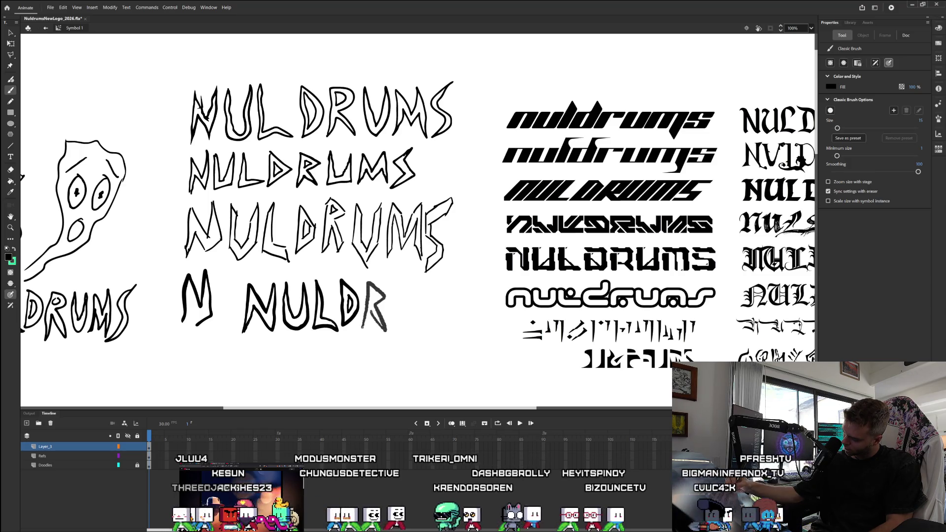
mouse_move(372, 316)
mouse_down()
mouse_move(363, 329)
mouse_move(365, 321)
mouse_up()
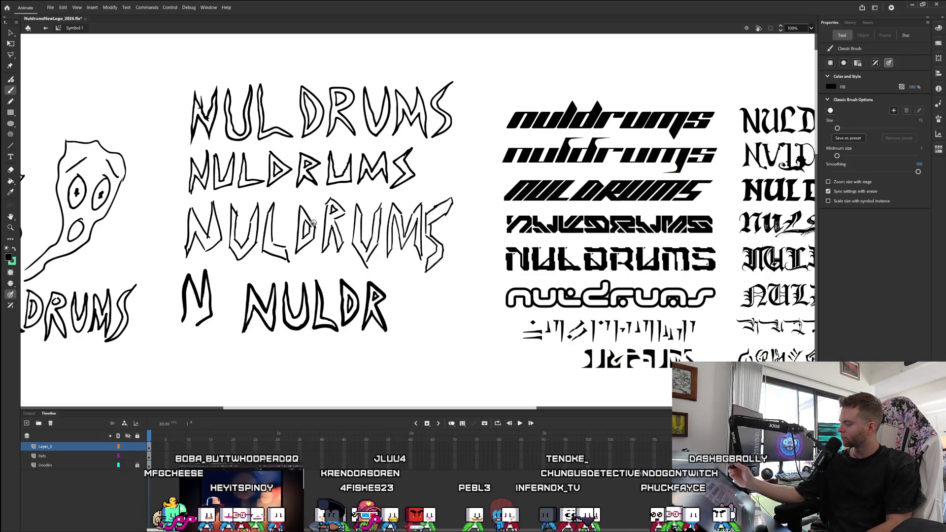
click(11, 33)
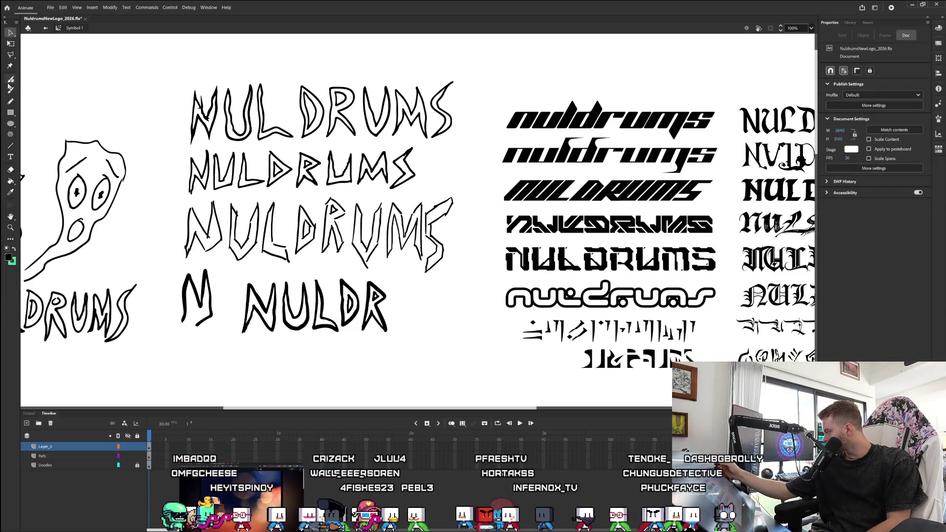
click(292, 325)
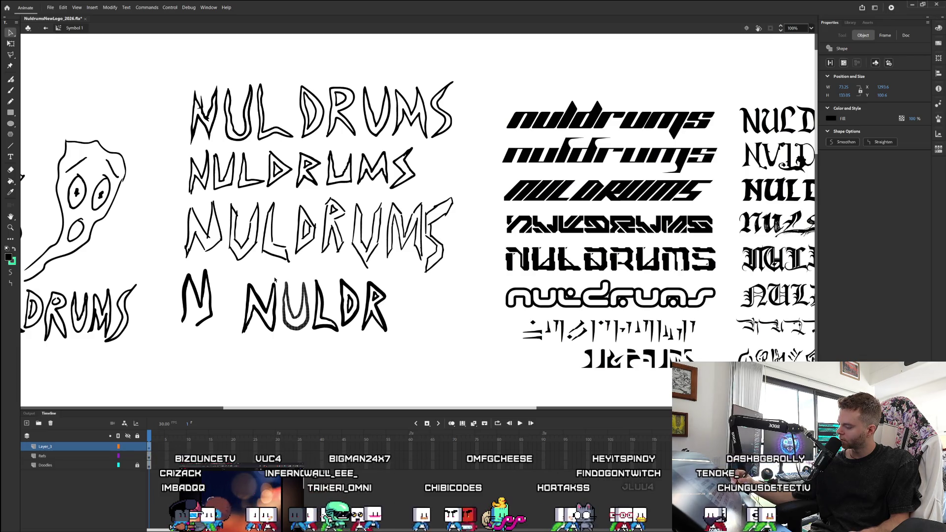
click(10, 43)
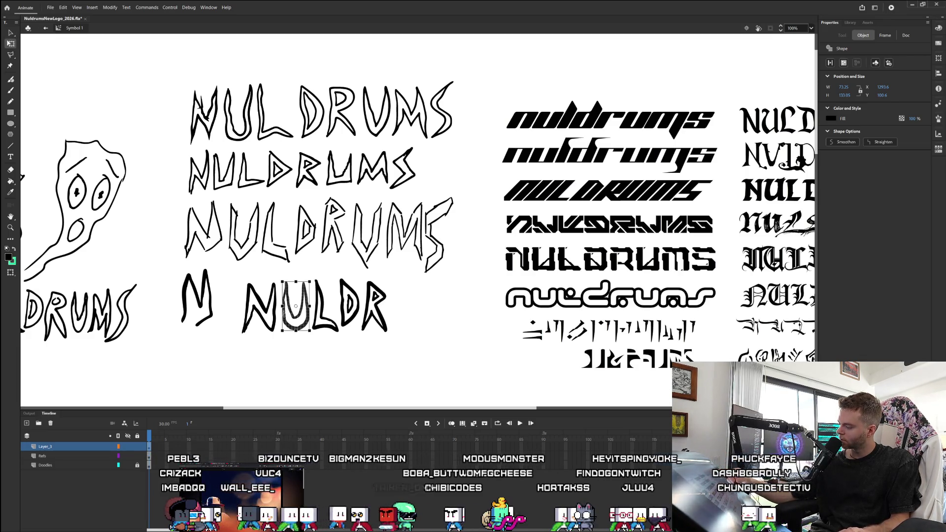
mouse_move(293, 331)
mouse_down()
mouse_move(317, 355)
mouse_move(404, 335)
mouse_move(412, 320)
mouse_up()
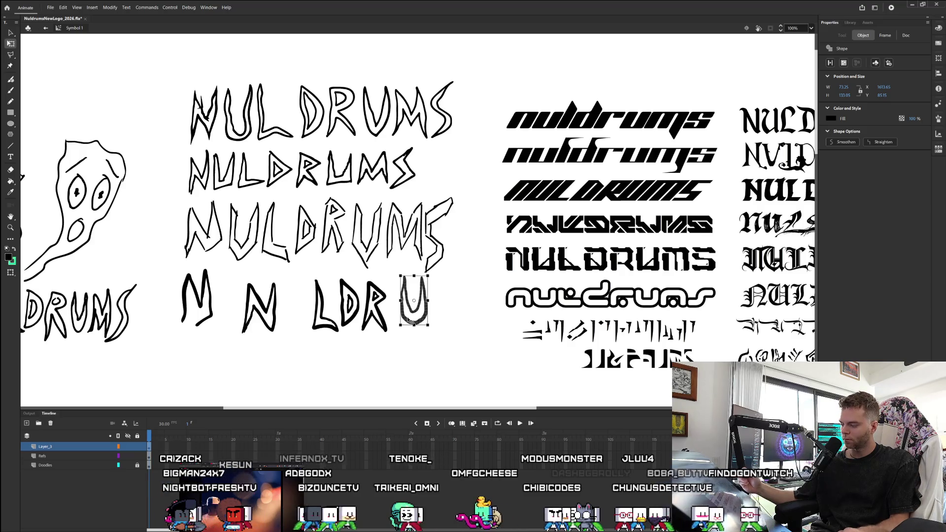
key(ctrl+z)
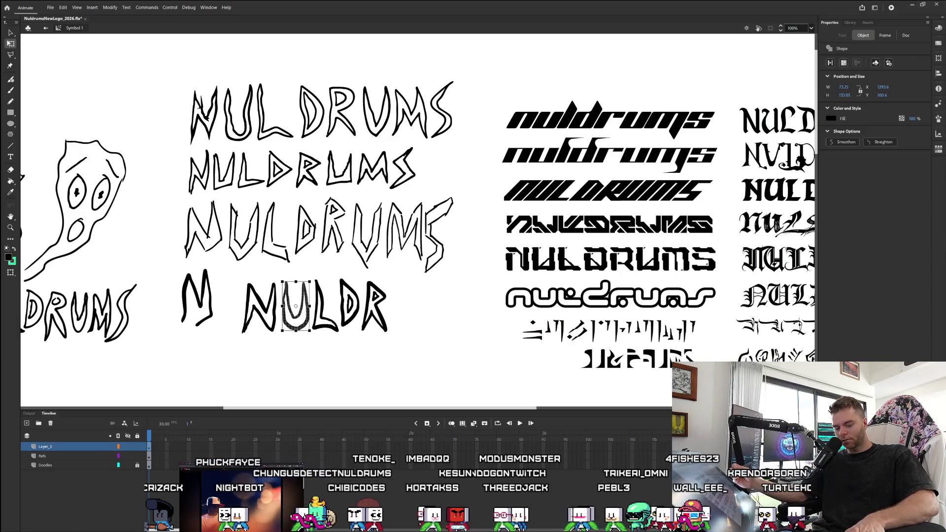
Paste a copy of the outlined U and place it right after NULDR.
click(297, 356)
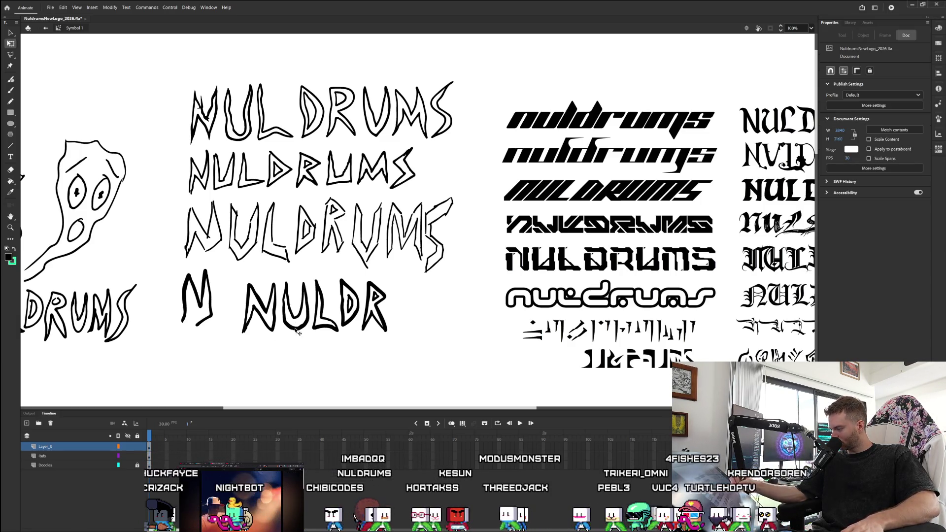
click(296, 331)
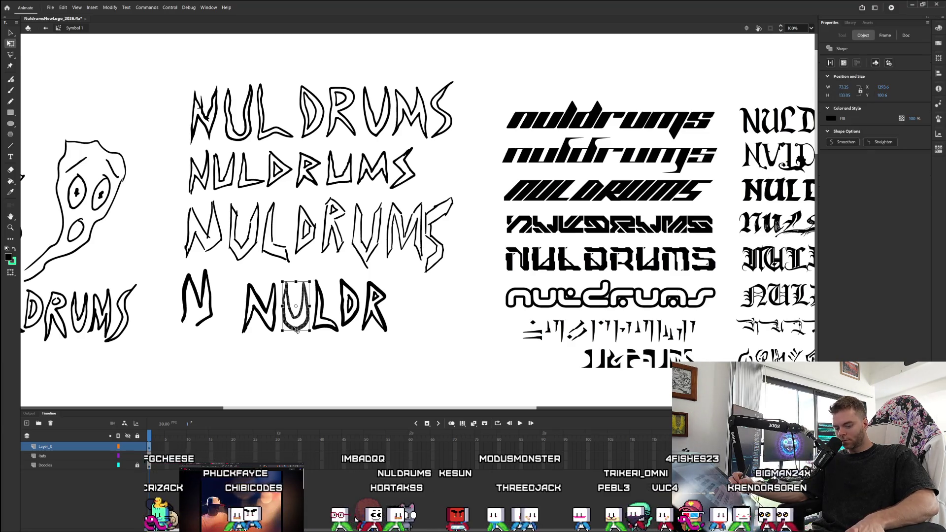
key(ctrl+v)
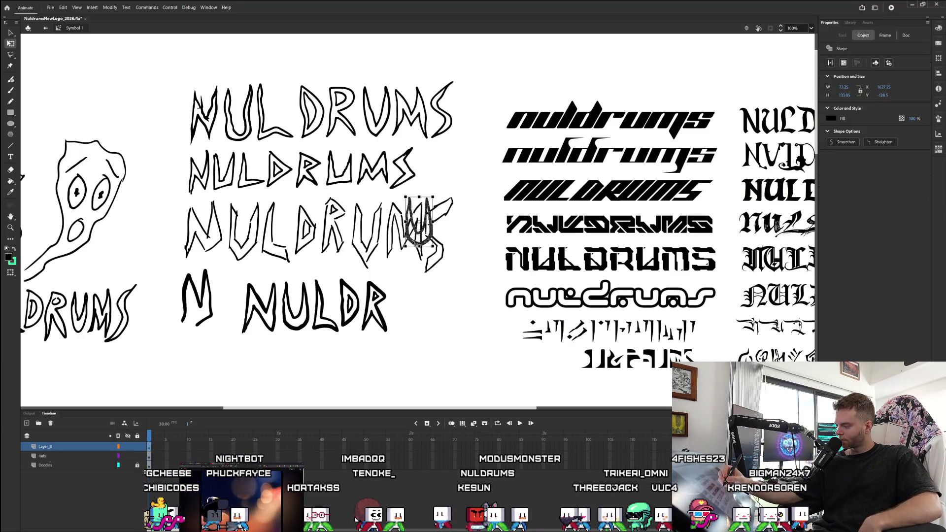
mouse_move(415, 243)
mouse_down()
mouse_move(430, 337)
mouse_move(403, 327)
mouse_up()
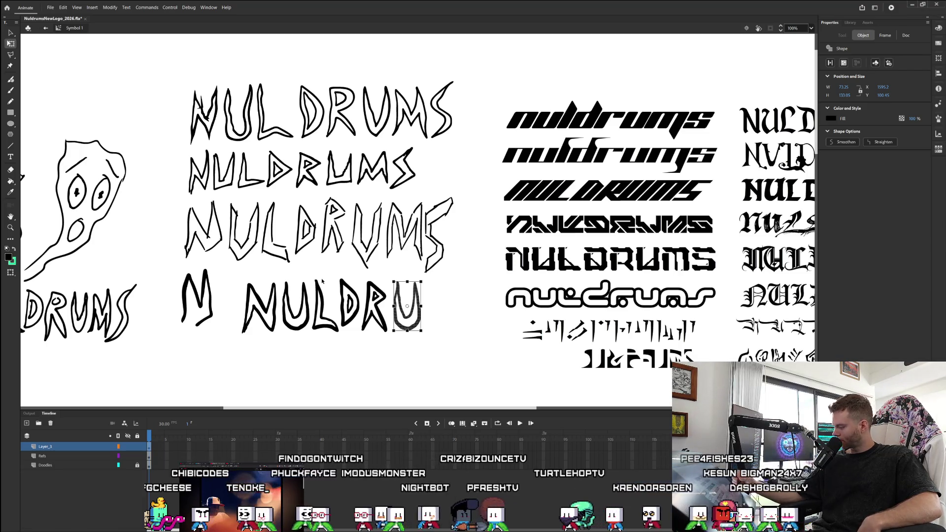
click(10, 32)
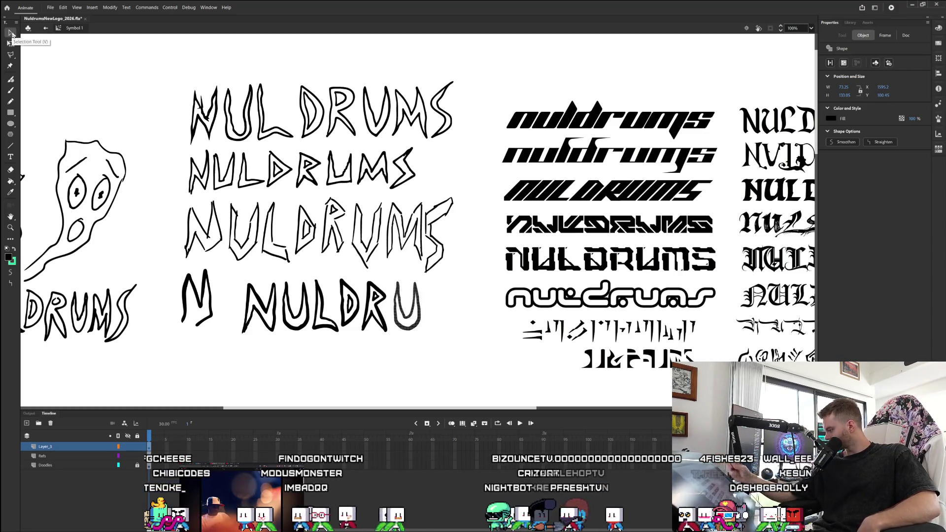
click(202, 320)
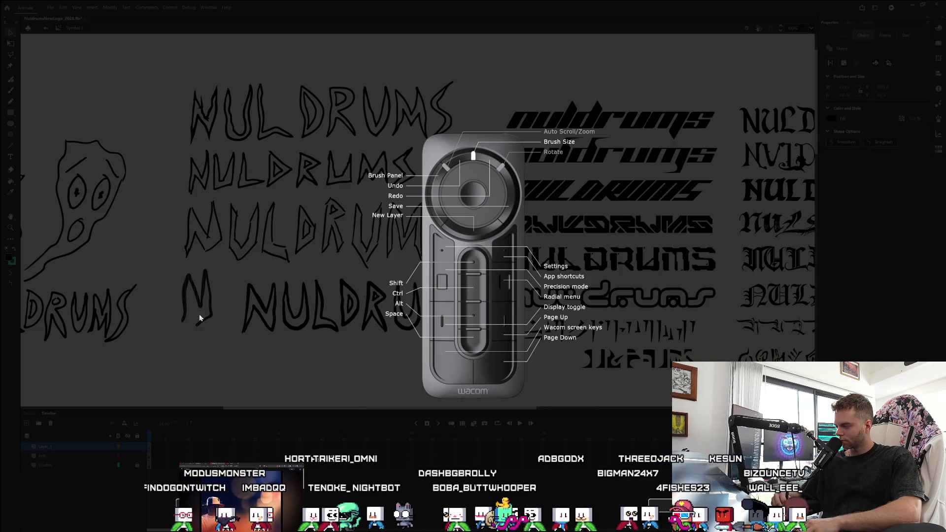
Delete the stray stroke beside NULDRU, then shift the NULDRU lettering left under the rows above.
click(199, 317)
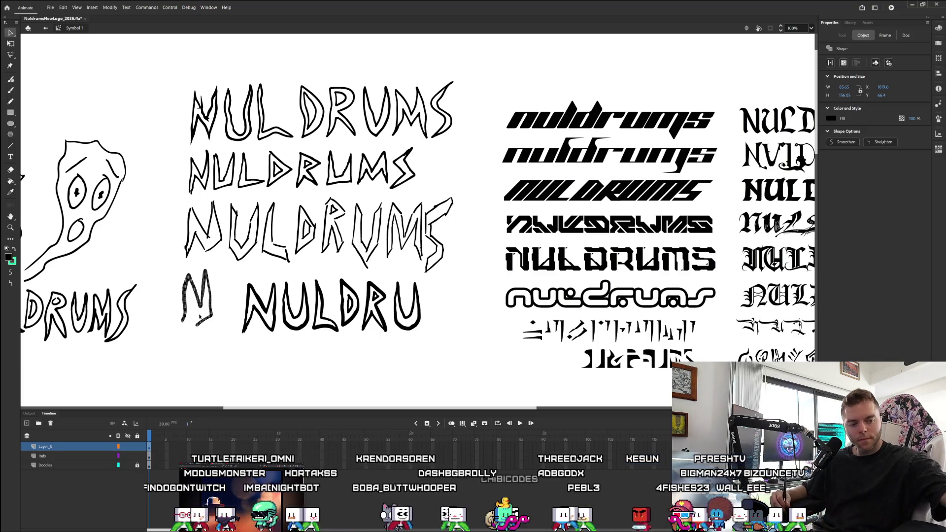
key(Delete)
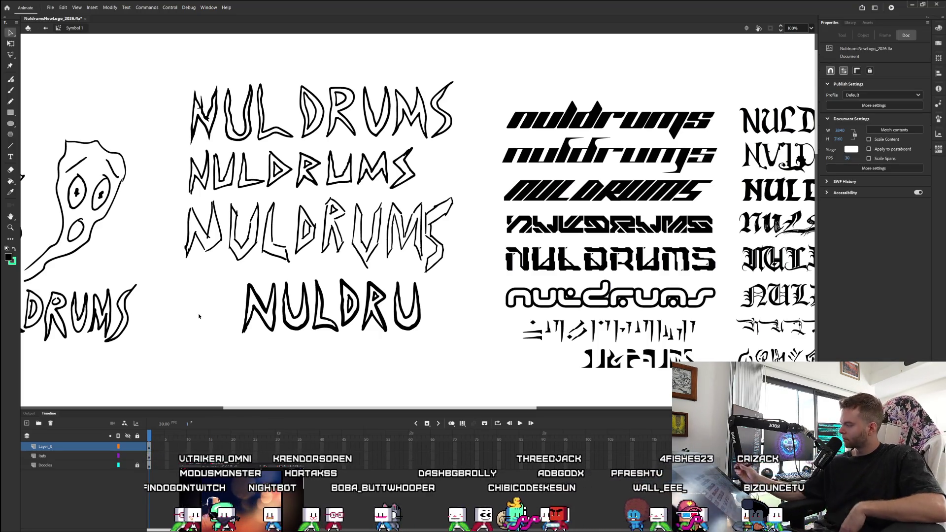
mouse_move(236, 273)
mouse_down()
mouse_move(327, 339)
mouse_move(241, 338)
mouse_move(447, 343)
mouse_up()
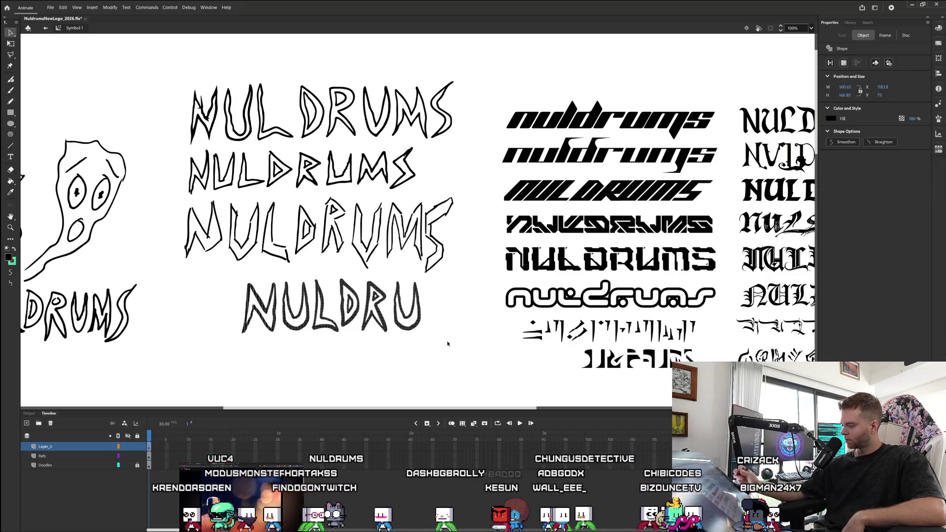
click(12, 44)
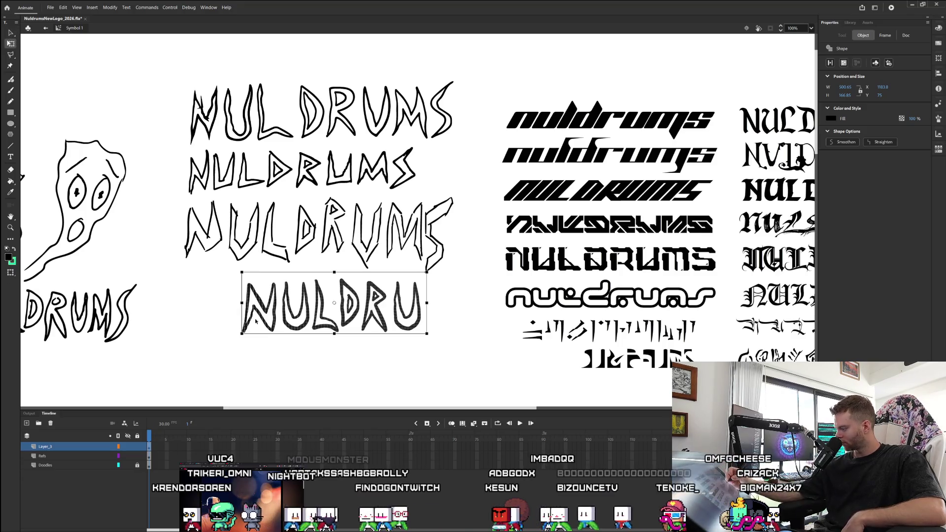
drag(249, 327, 189, 323)
click(11, 32)
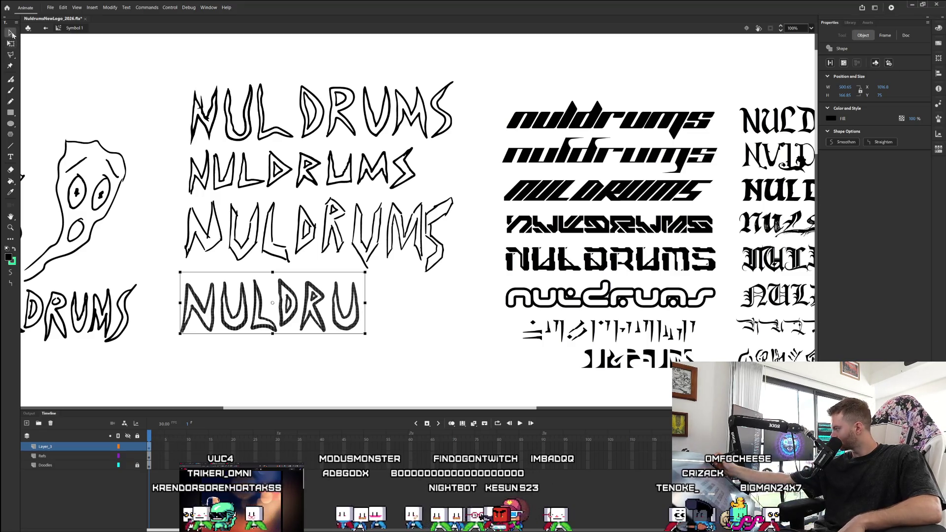
click(170, 278)
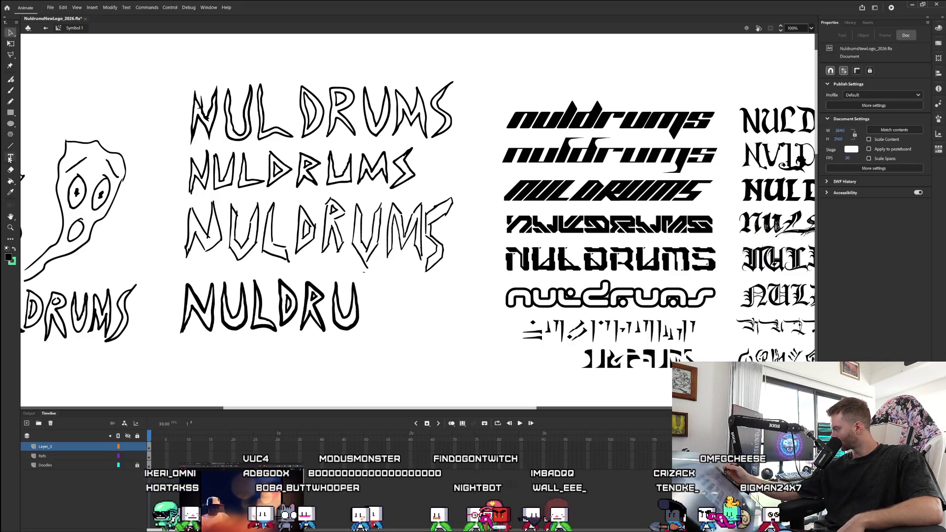
click(11, 92)
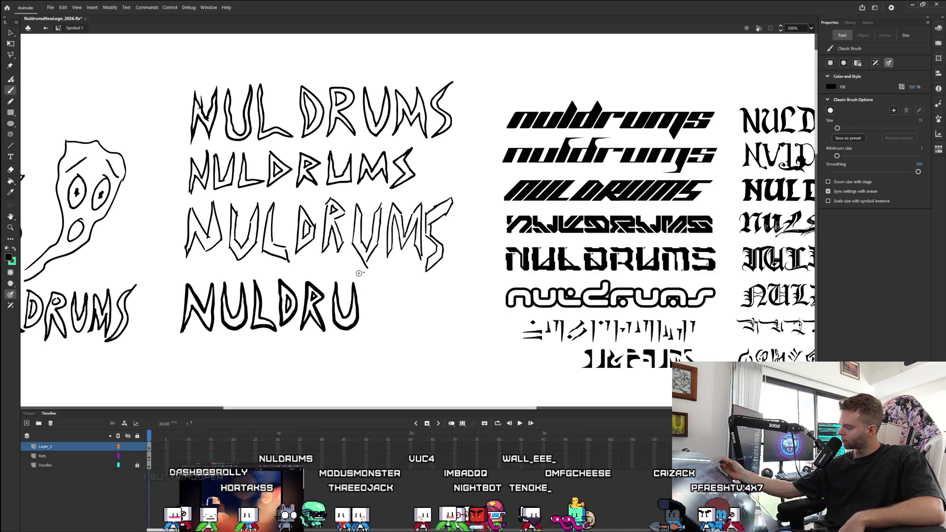
Brush an M after NULDRU, undoing and redrawing it once.
click(11, 171)
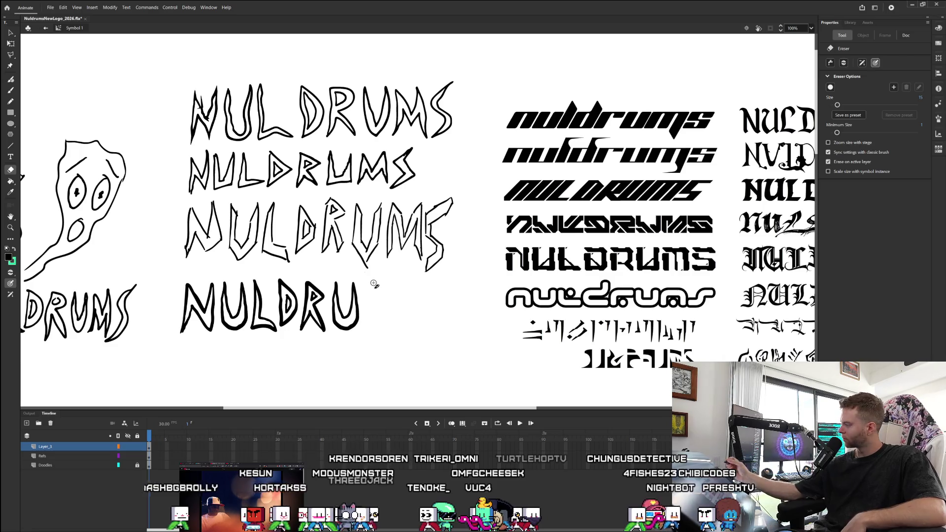
click(12, 91)
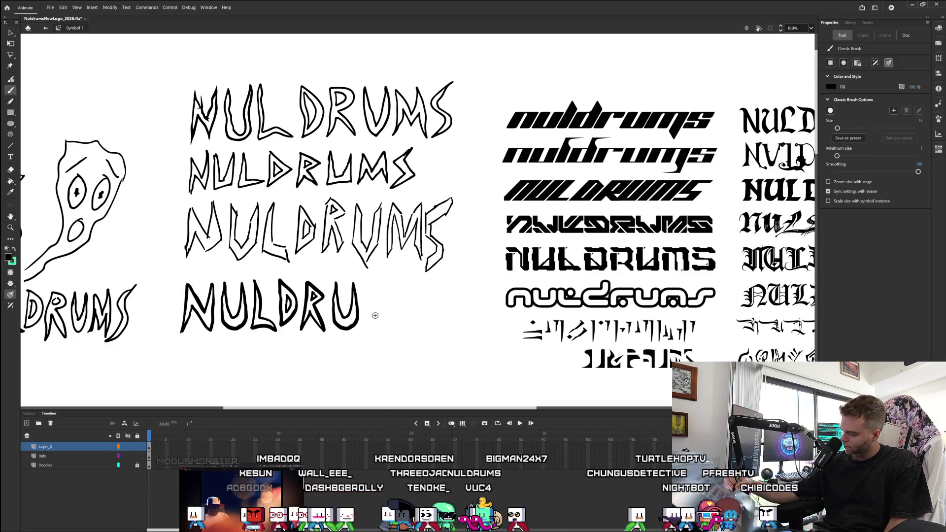
mouse_move(364, 327)
mouse_down()
mouse_move(376, 286)
mouse_move(384, 304)
mouse_move(401, 282)
mouse_up()
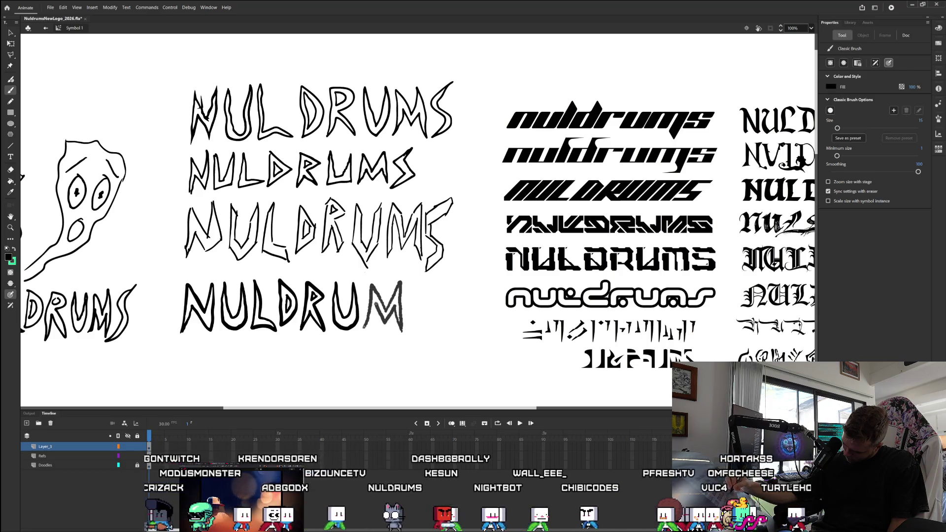
drag(363, 331, 363, 331)
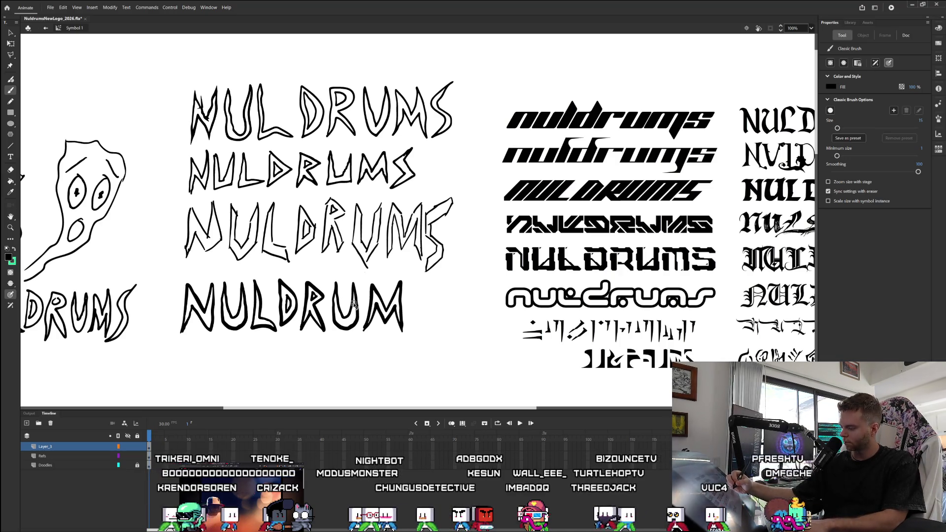
key(ctrl+z)
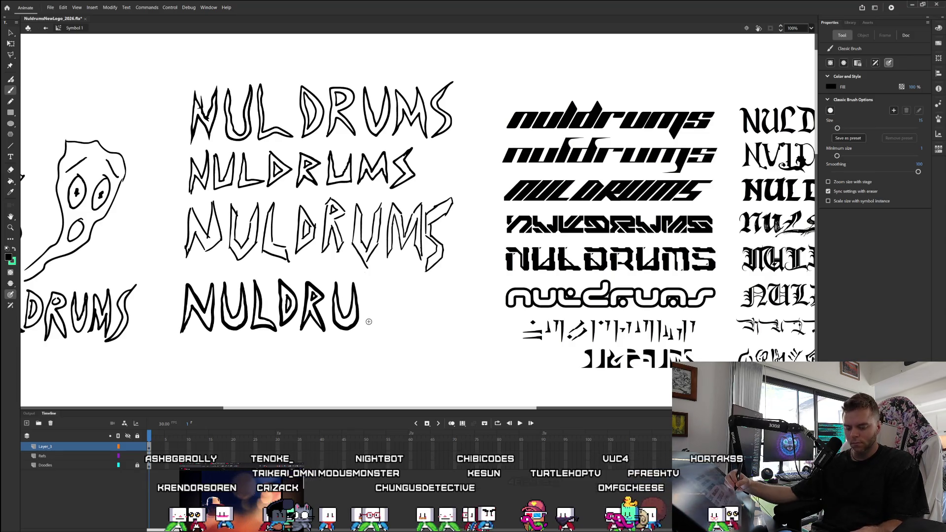
drag(367, 327, 403, 331)
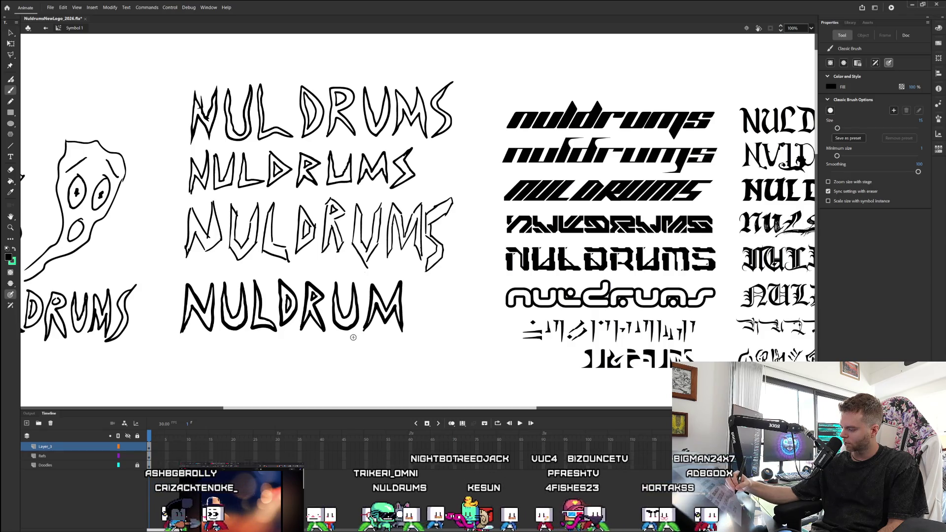
Begin the curved S stroke after NULDRUM with the brush.
click(11, 170)
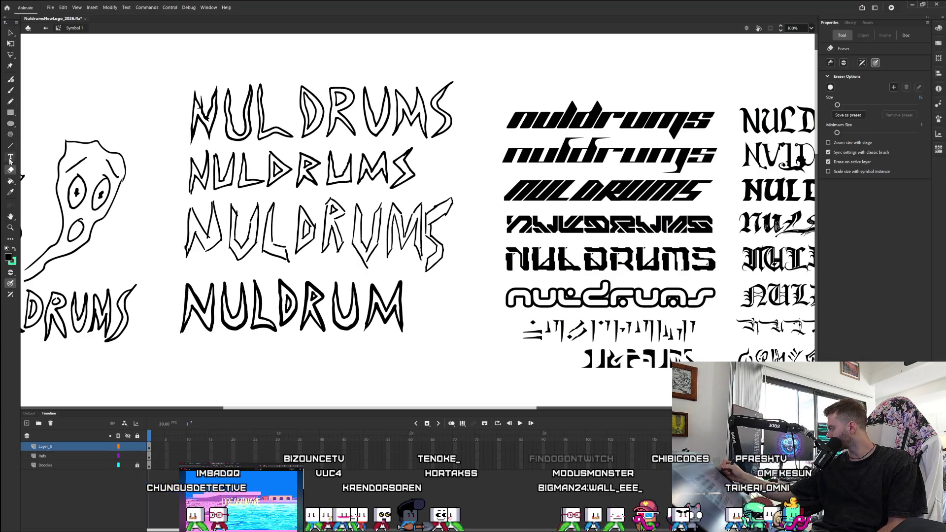
click(10, 90)
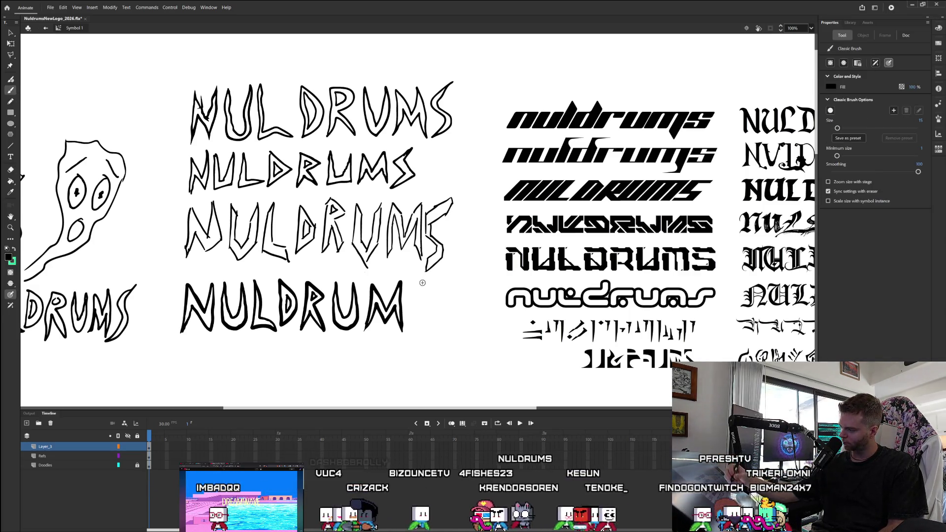
mouse_move(428, 282)
mouse_down()
mouse_move(411, 299)
mouse_move(406, 329)
mouse_up()
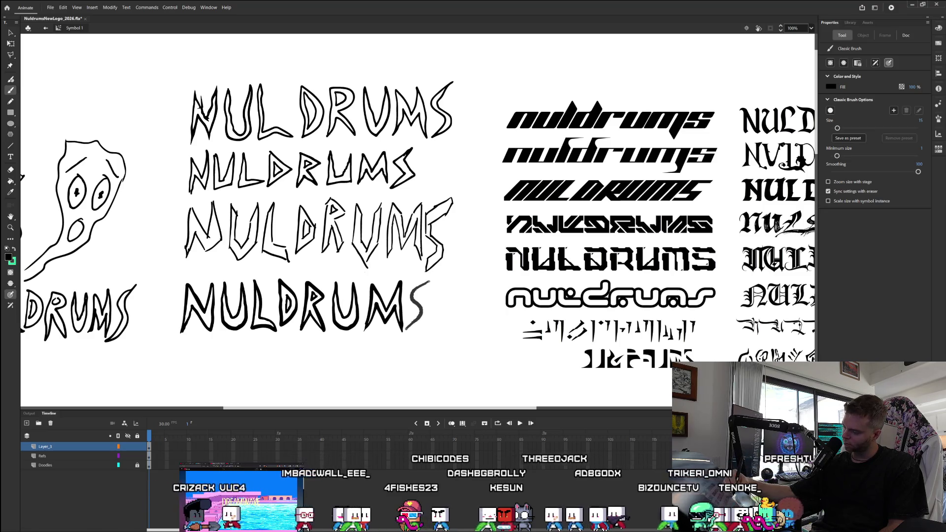
Thicken the S's lower curve and retrace the whole S as a fuller stroke.
drag(419, 294, 409, 327)
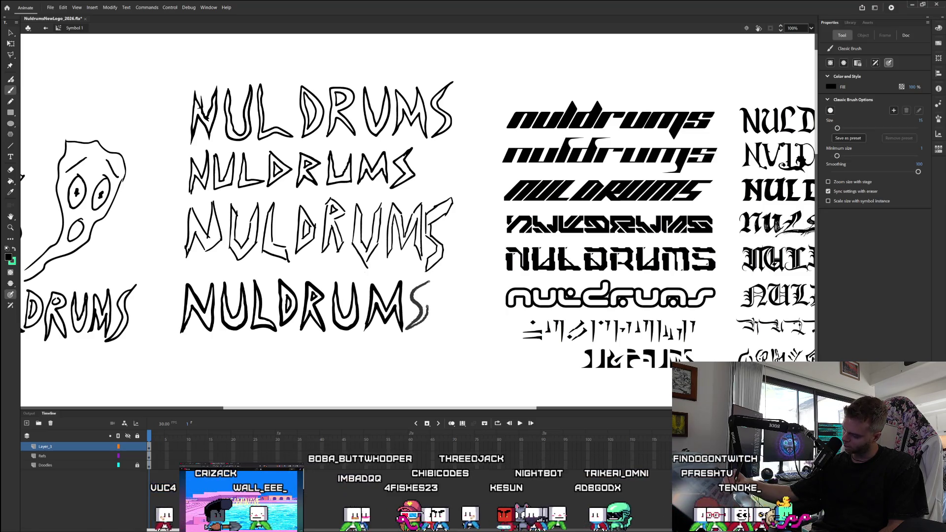
drag(430, 281, 408, 327)
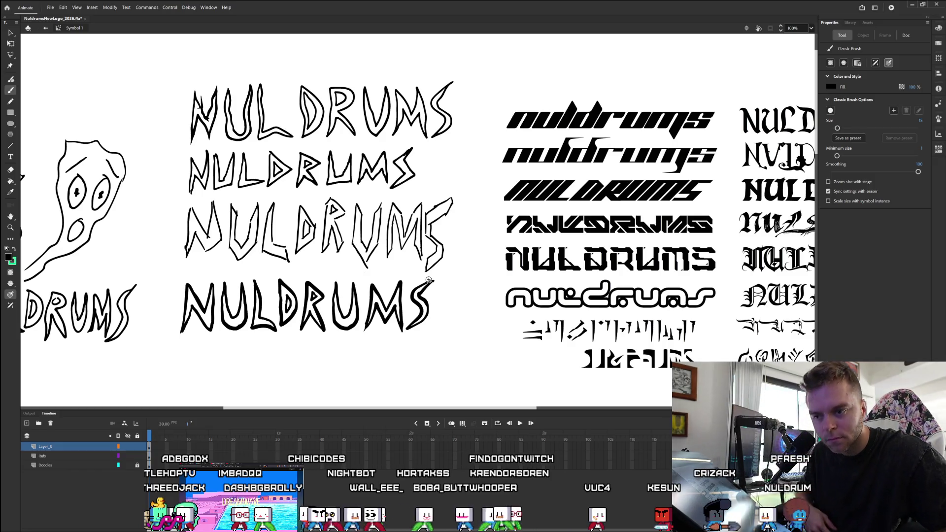
click(522, 89)
key(ctrl+z)
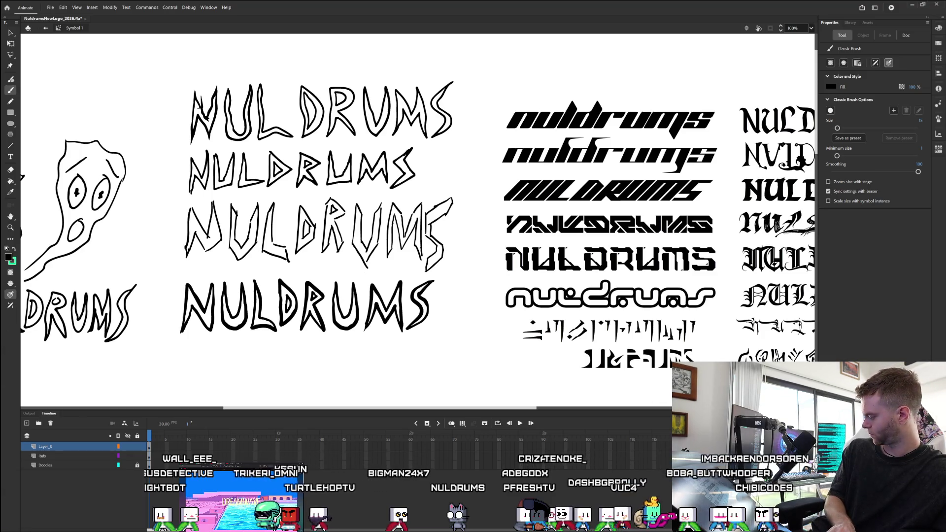
click(8, 525)
Search Start for 'voicemeeter Potato' and launch the Voicemeeter Potato app.
text(voicemeeter Potato)
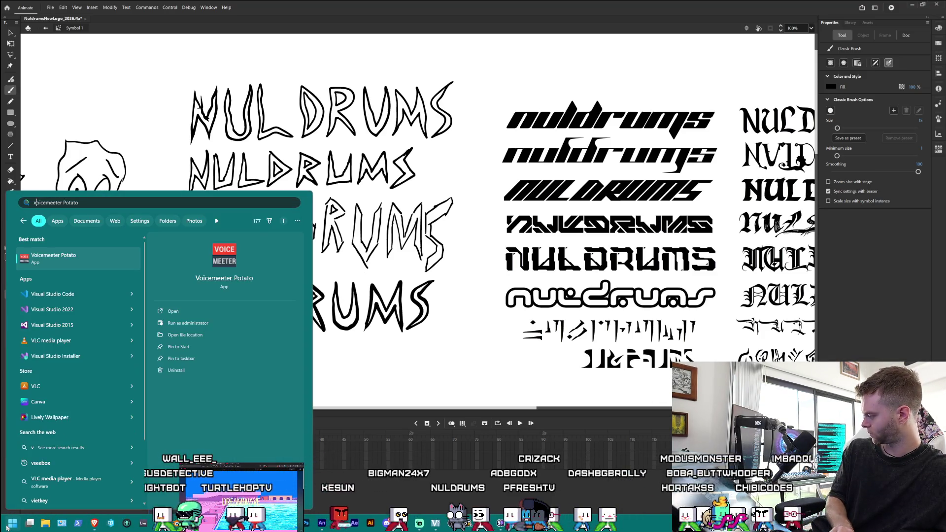
click(39, 264)
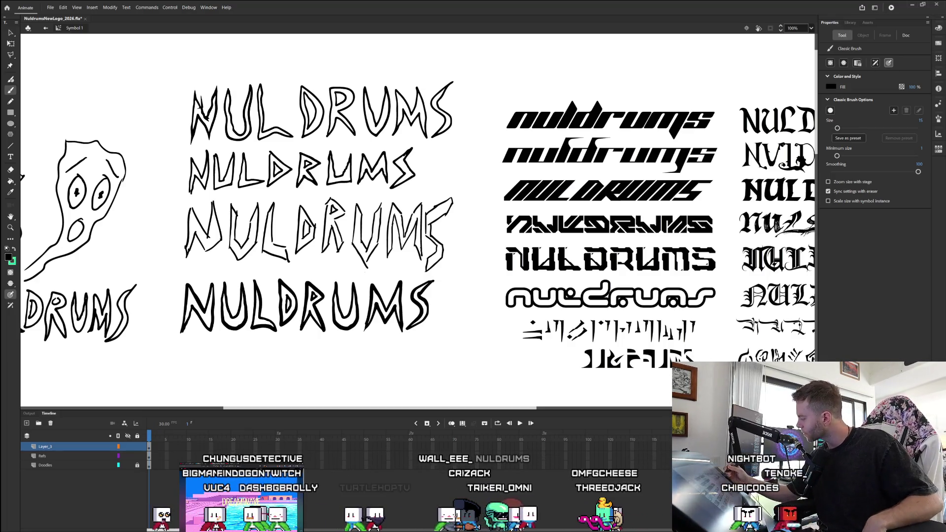
key(v)
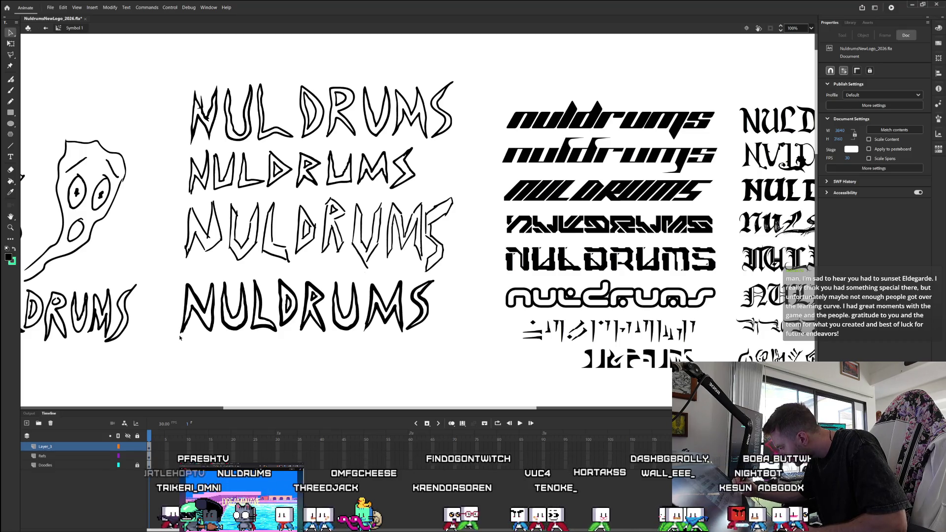
key(e)
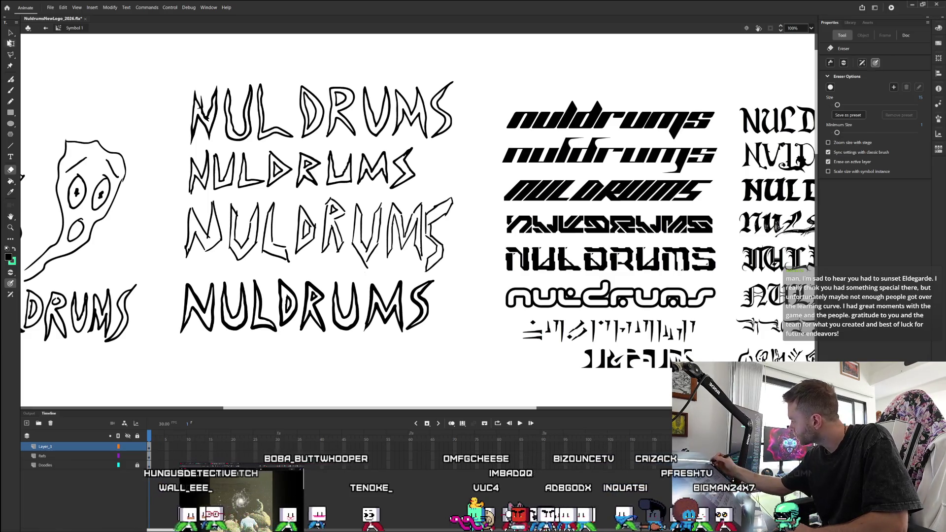
Switch to the Selection tool and open Preferences from the Edit menu.
key(v)
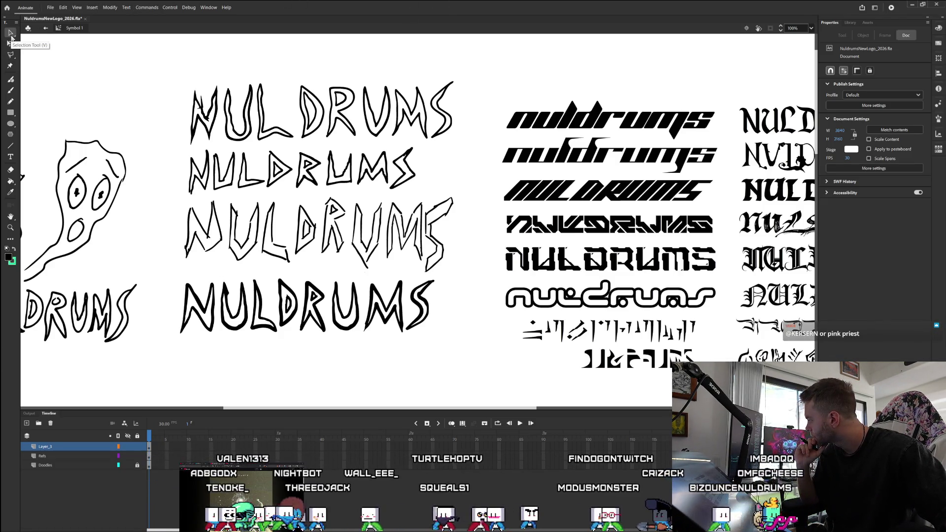
click(127, 7)
click(63, 7)
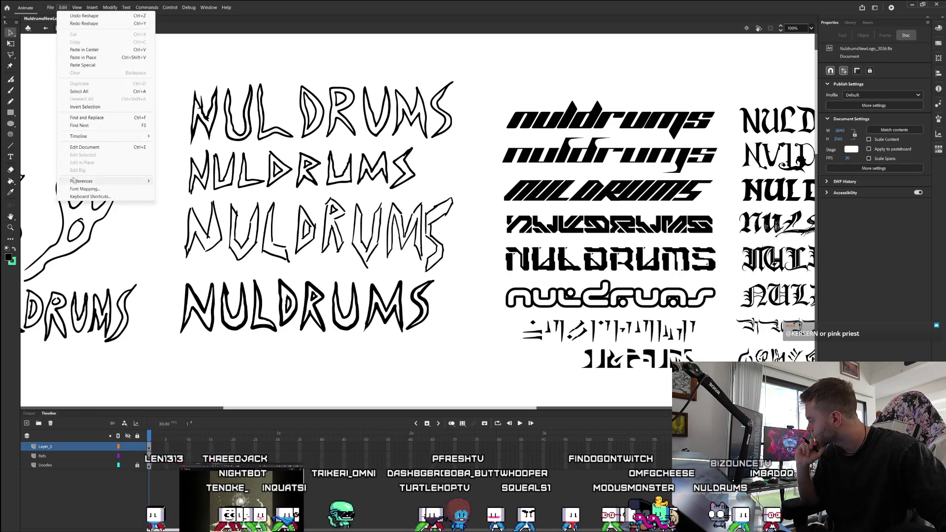
mouse_move(75, 181)
click(183, 181)
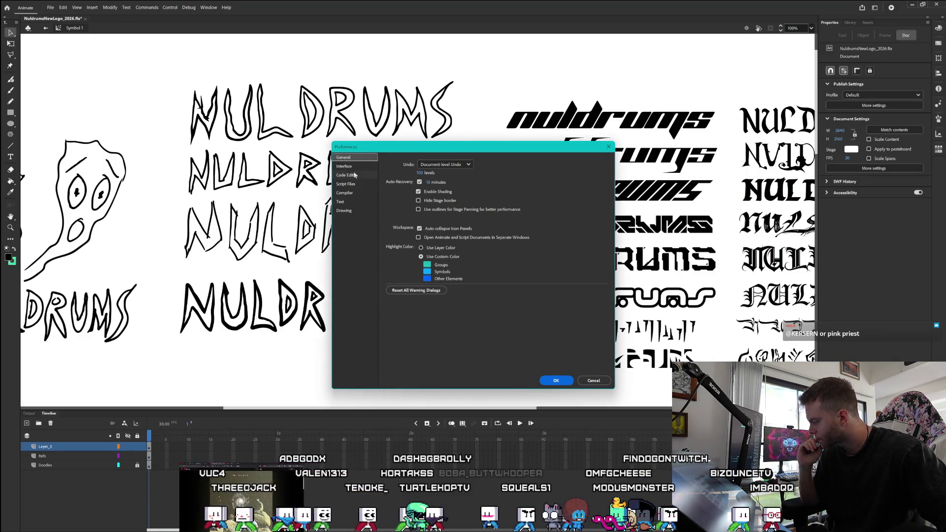
Check the Drawing preferences page, close Preferences, and pick the Eraser.
click(348, 212)
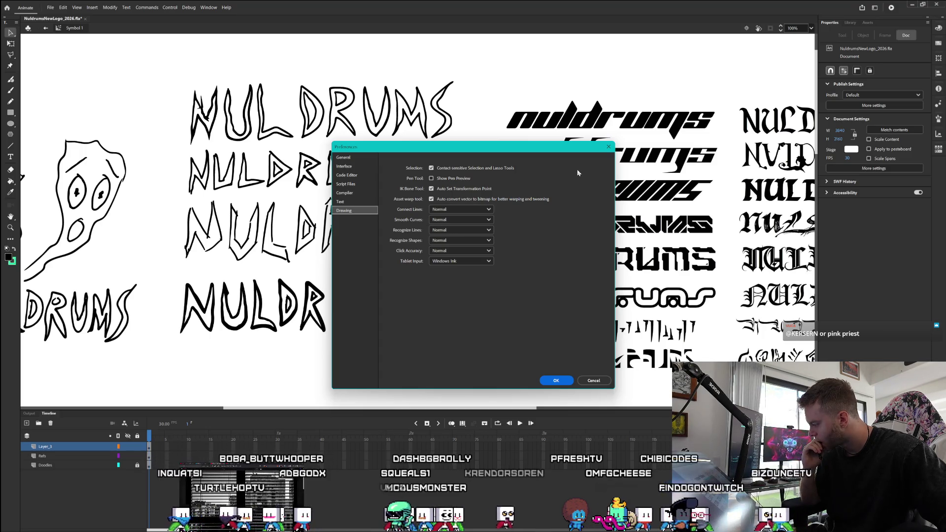
click(609, 148)
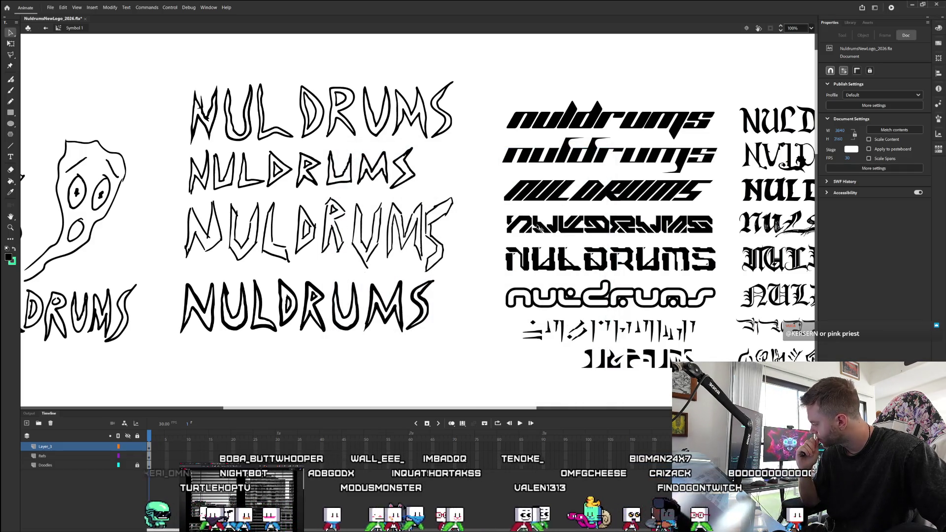
key(e)
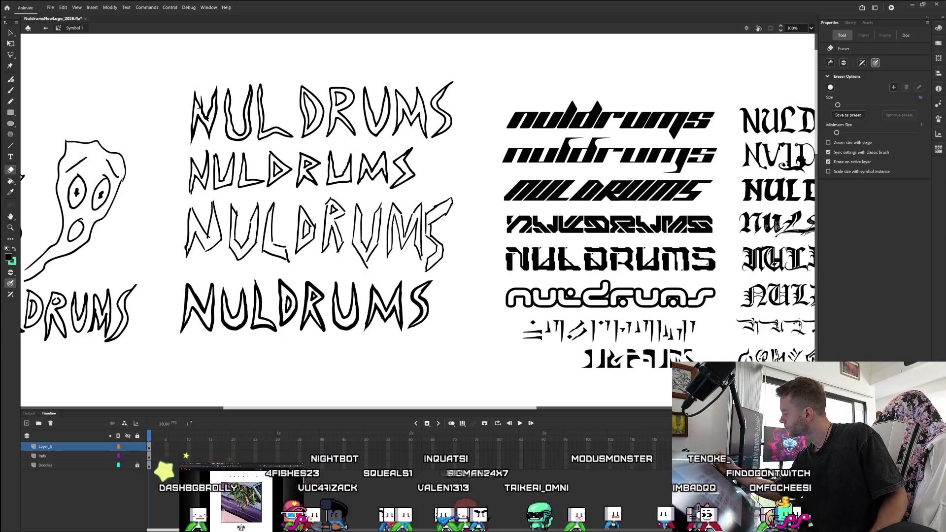
Browse the Edit menu without choosing a command, then return to the Selection tool.
click(62, 7)
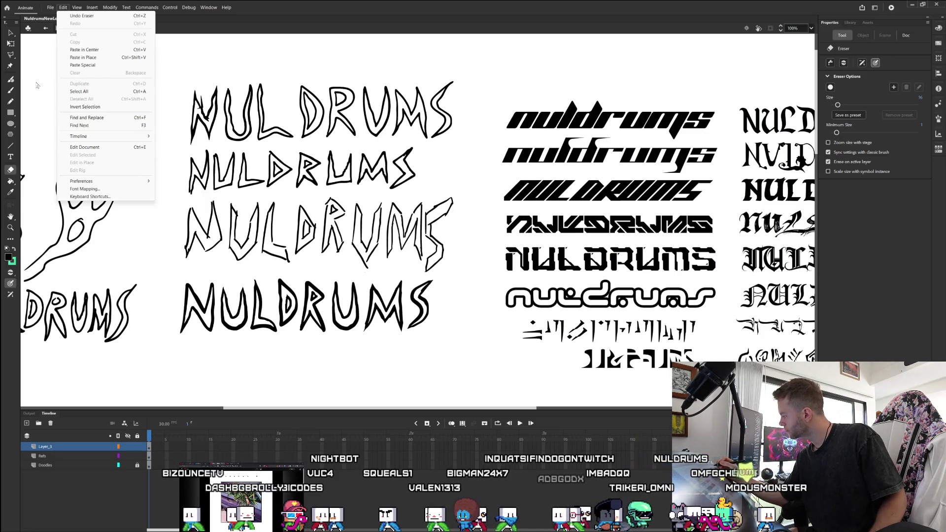
click(33, 82)
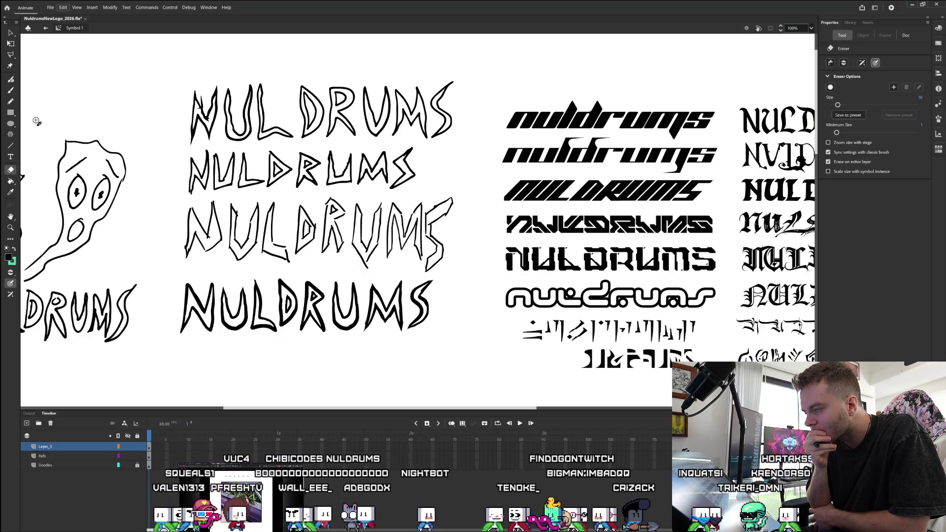
click(13, 34)
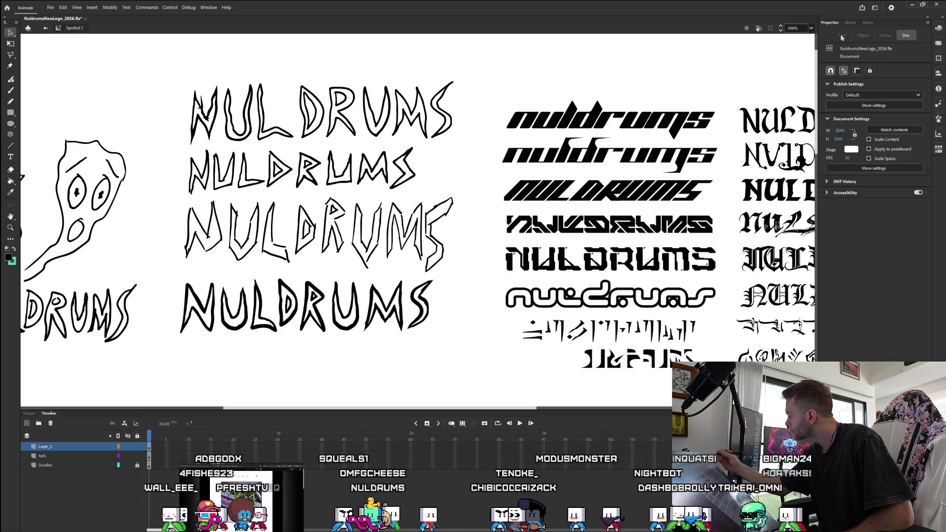
click(12, 33)
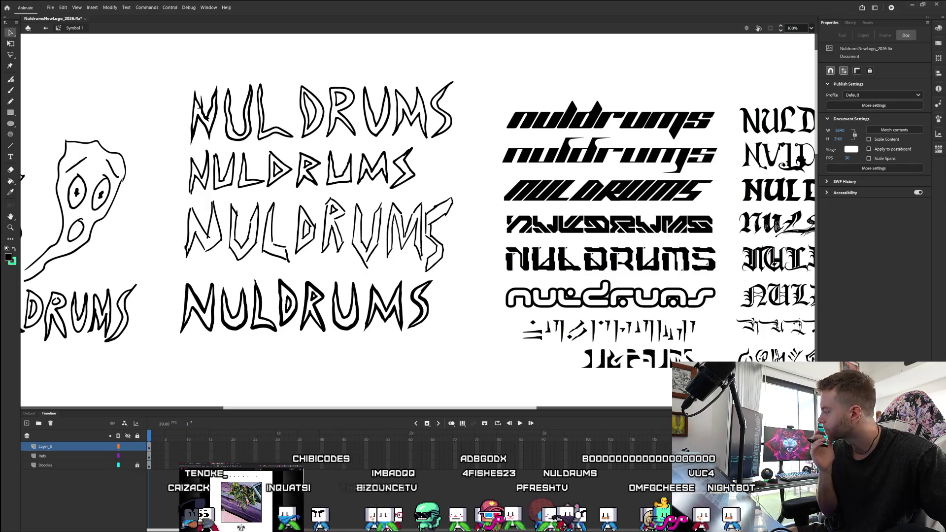
Turn off Snap to Objects under View > Snapping and recheck the menu.
click(77, 7)
mouse_move(148, 87)
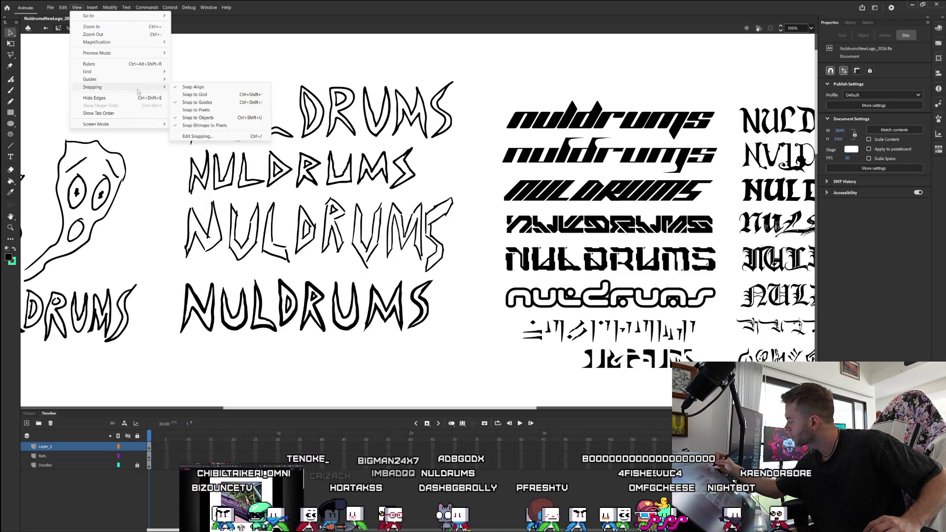
click(185, 119)
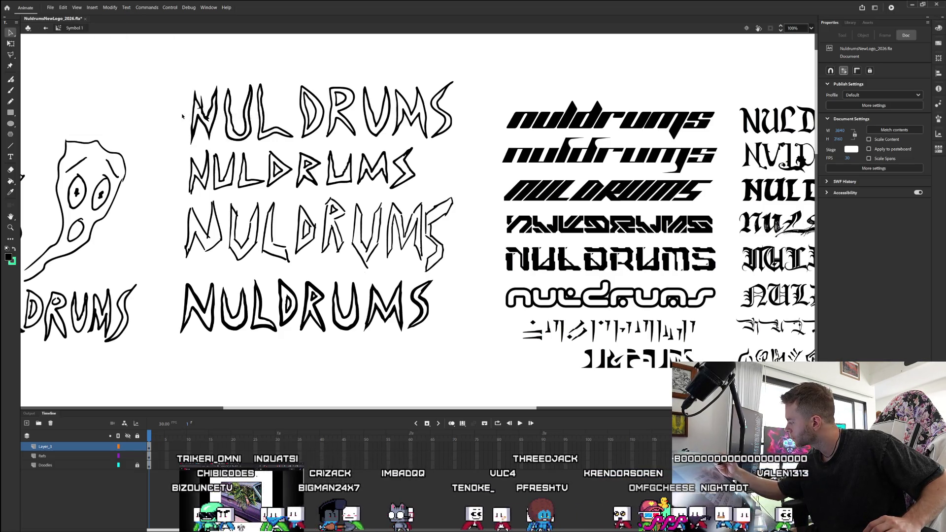
click(64, 7)
mouse_move(77, 7)
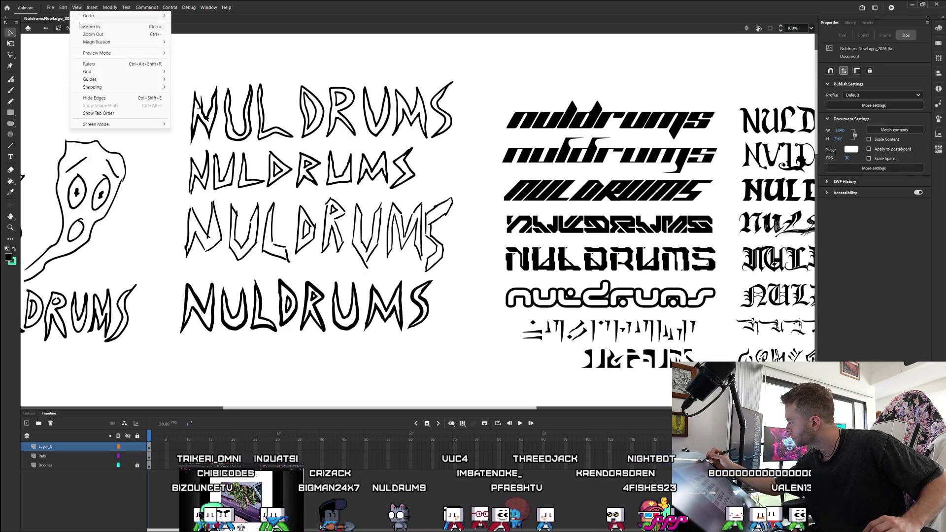
mouse_move(95, 89)
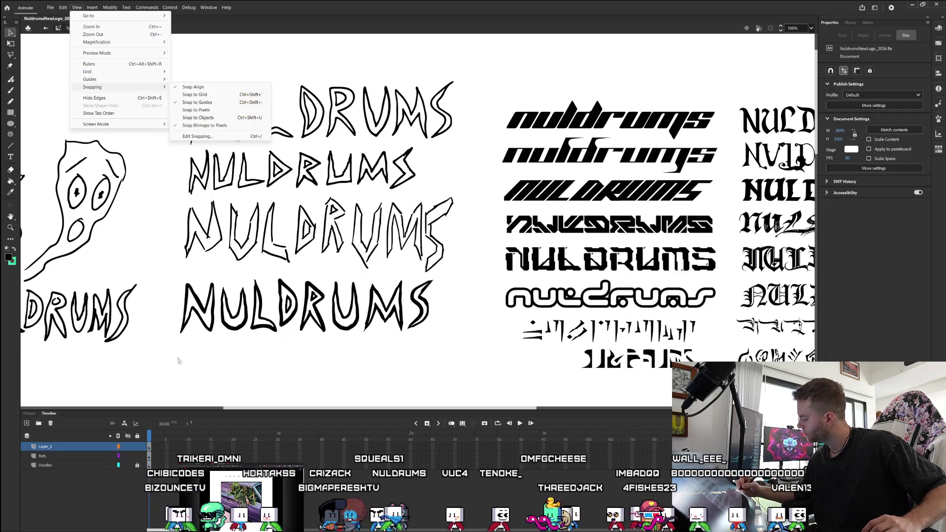
key(Escape)
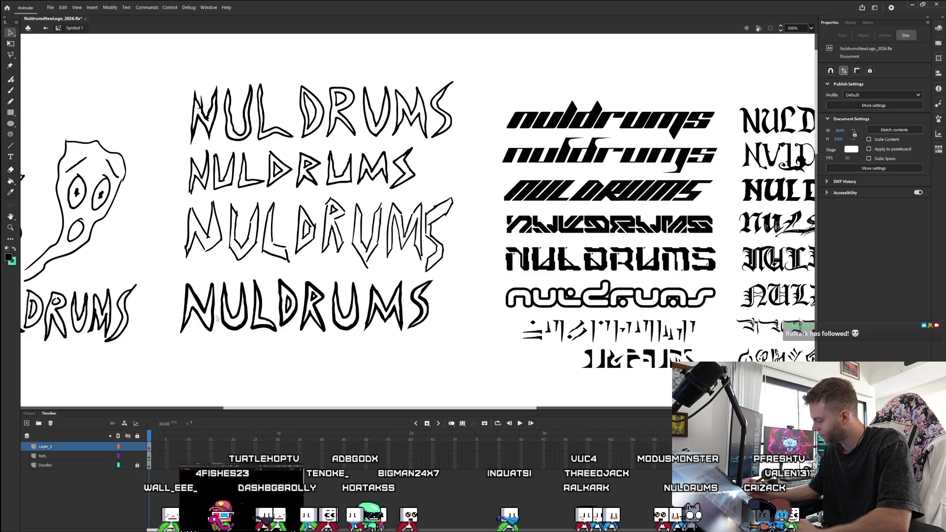
Lock the Rails layer and add a new empty Layer_2 above Layer_3.
click(13, 170)
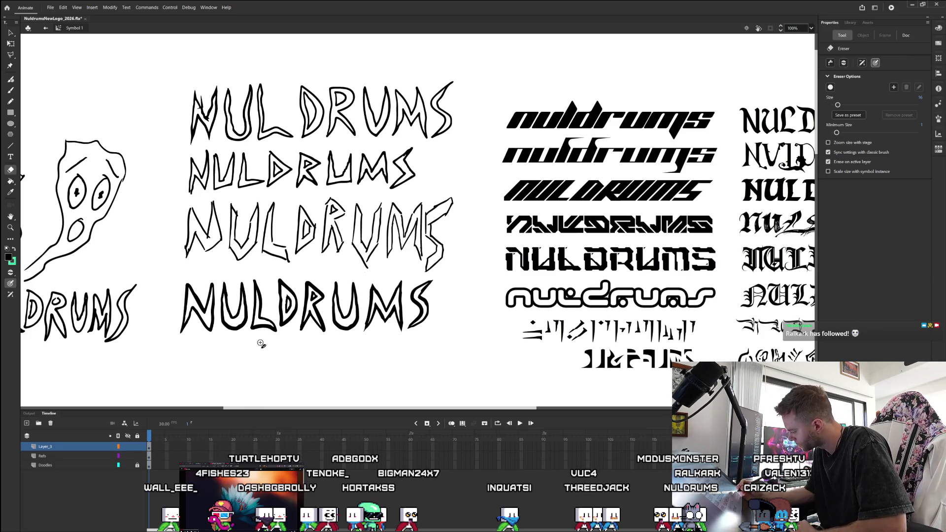
click(12, 32)
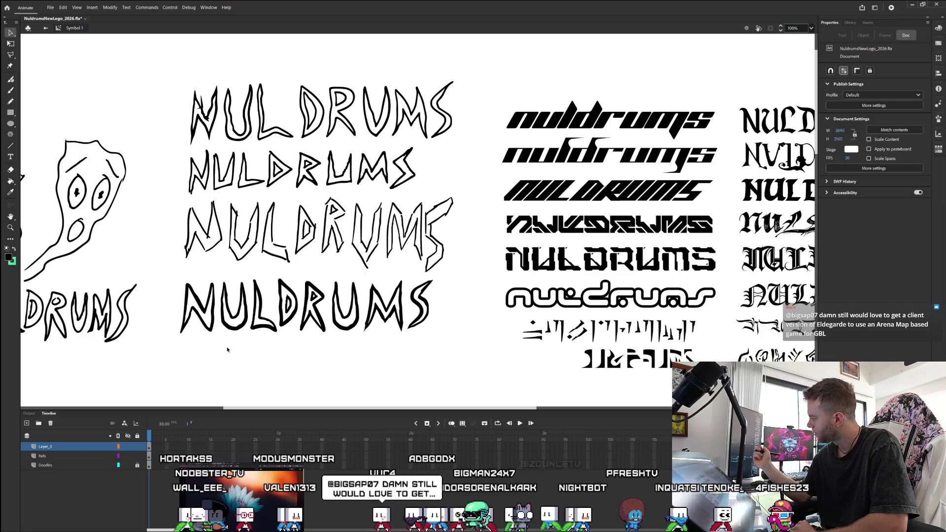
key(e)
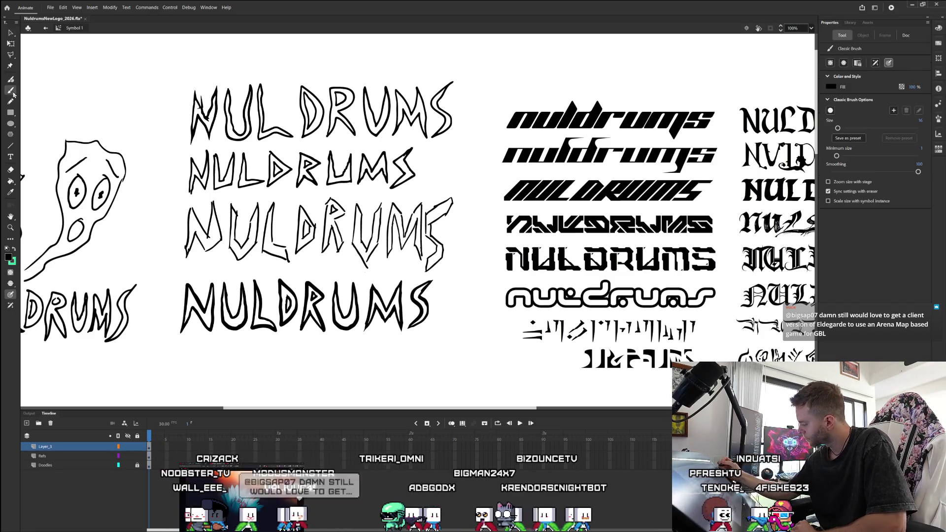
click(11, 170)
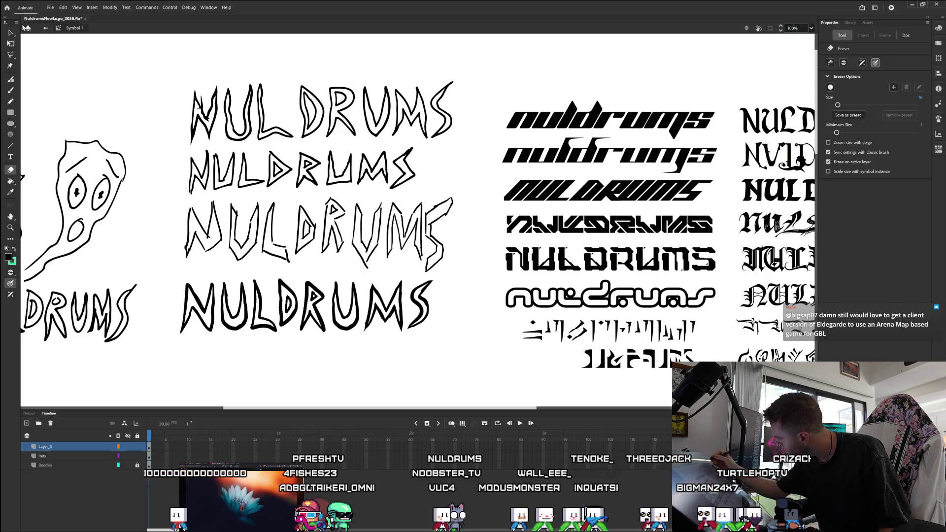
click(12, 33)
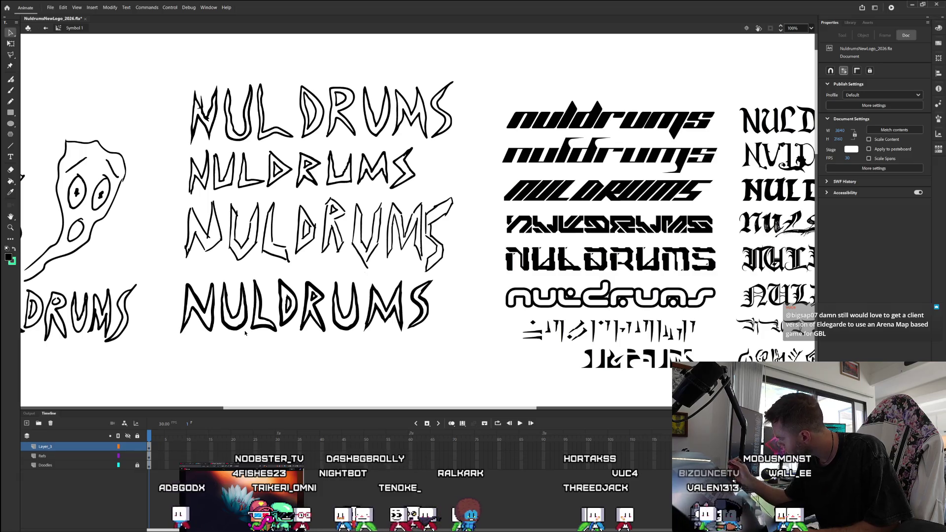
click(11, 171)
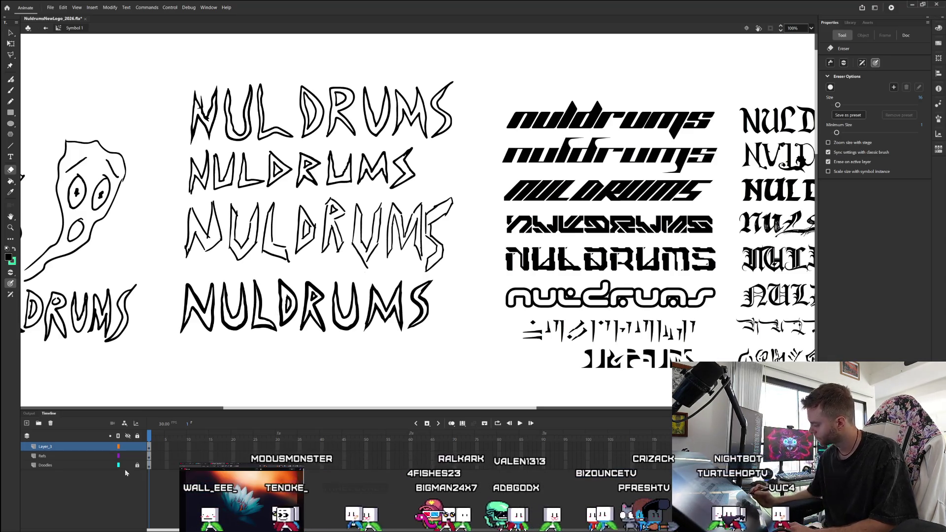
click(139, 447)
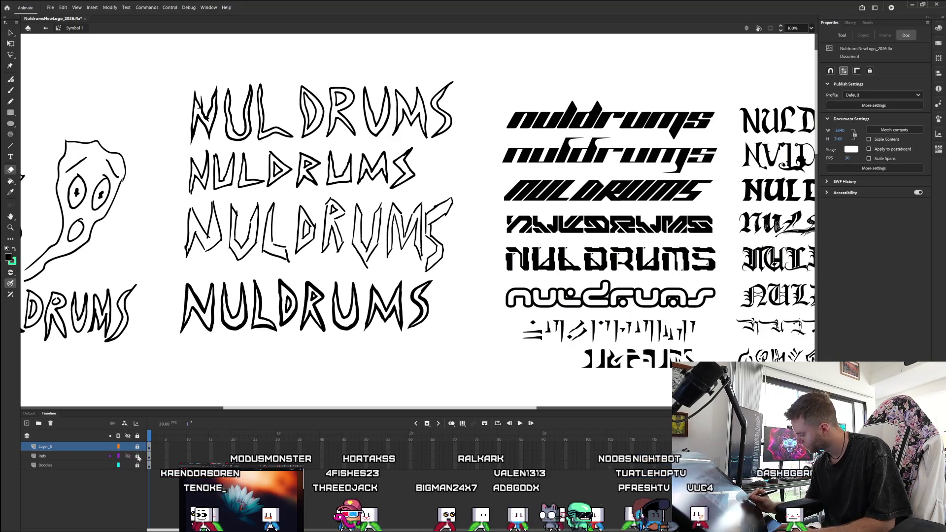
click(27, 423)
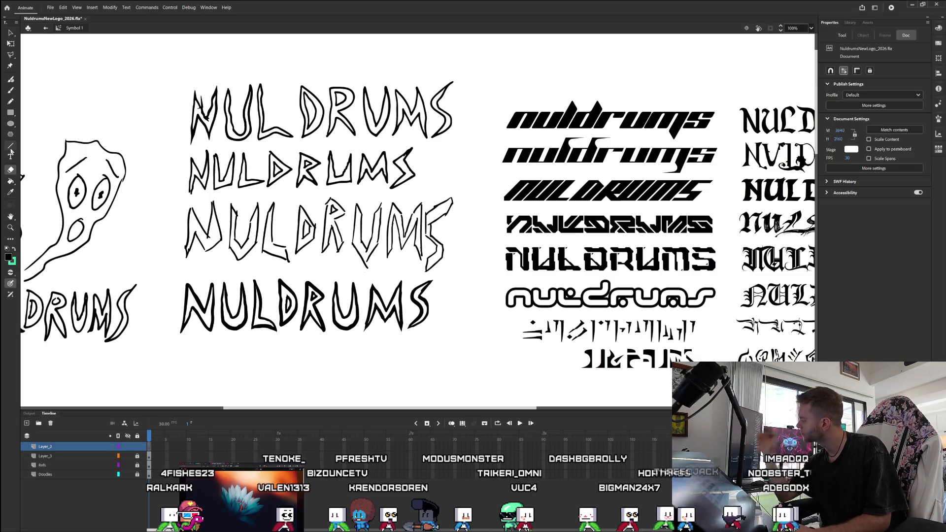
Outline the bottom N with the Polygon Lasso, then undo to remove Layer_2 and reselect.
click(11, 55)
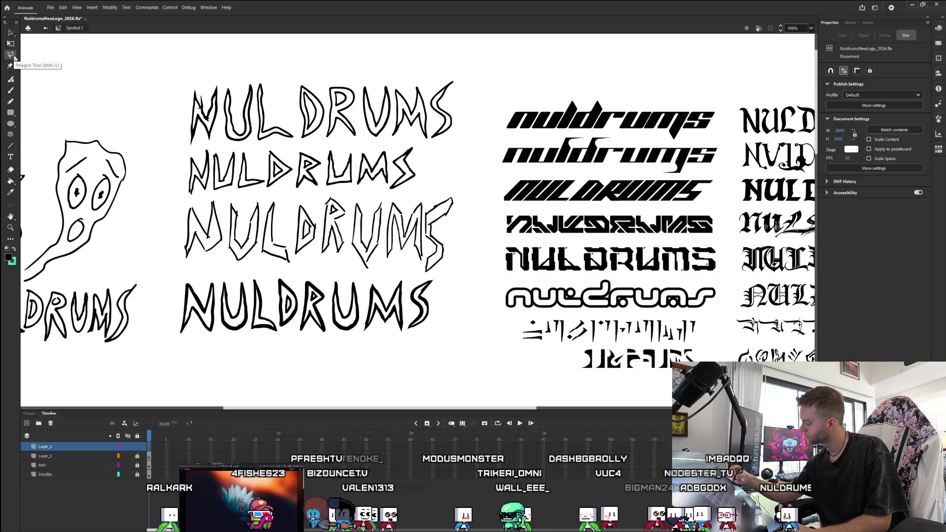
mouse_move(184, 284)
mouse_down()
mouse_move(169, 357)
mouse_move(183, 337)
mouse_up()
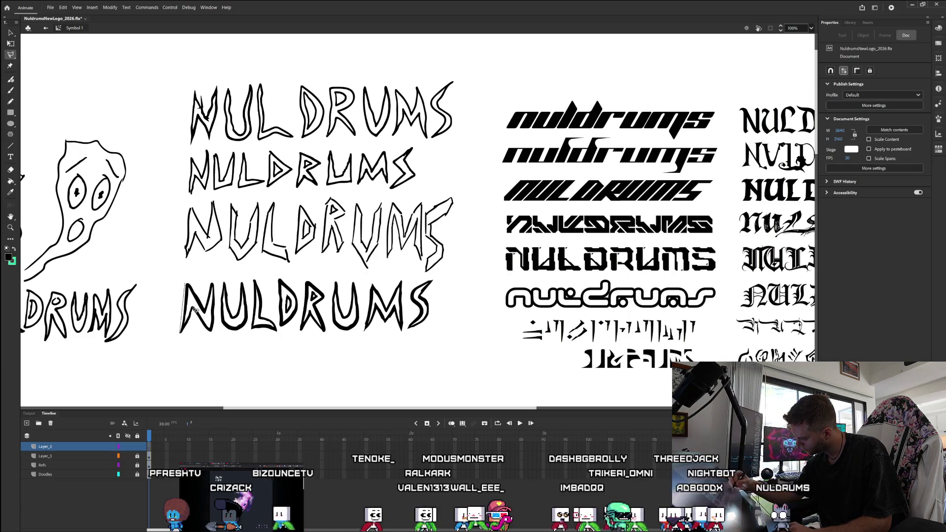
mouse_move(188, 327)
mouse_down()
mouse_move(183, 347)
mouse_move(162, 339)
mouse_up()
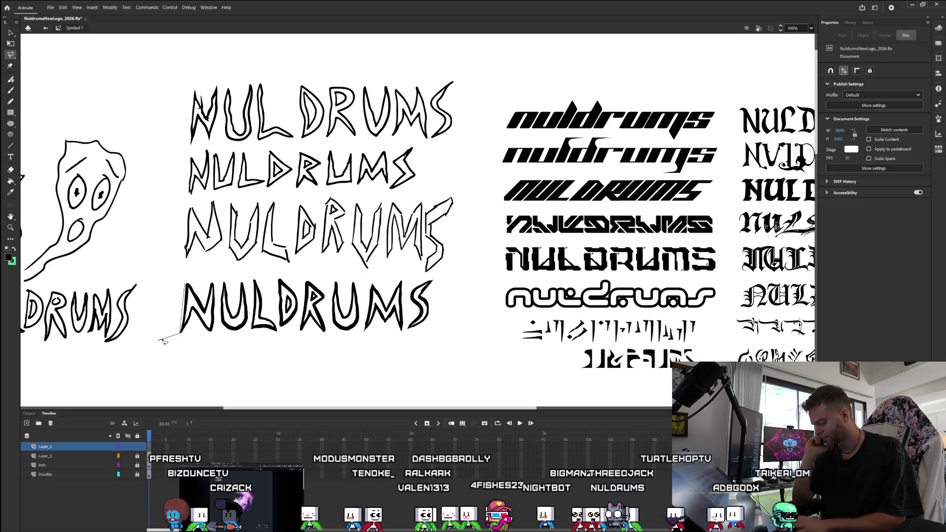
key(ctrl+z)
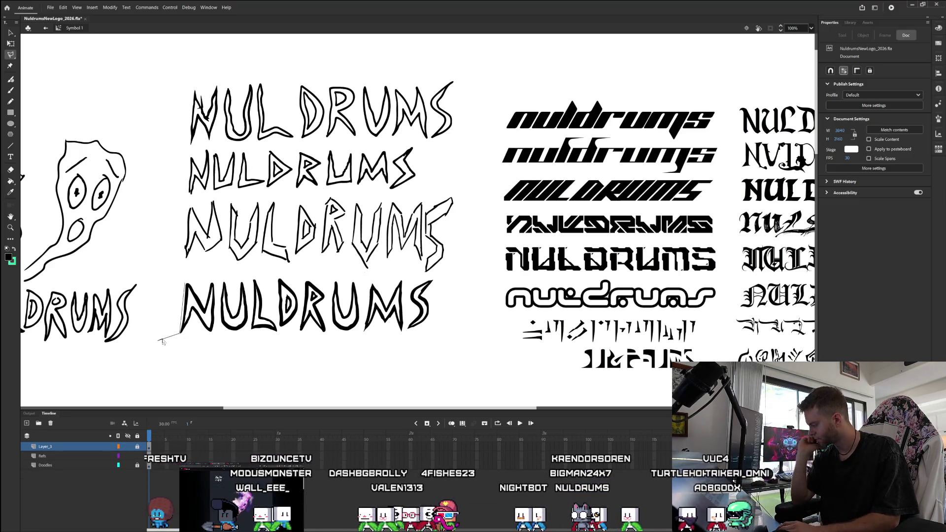
key(v)
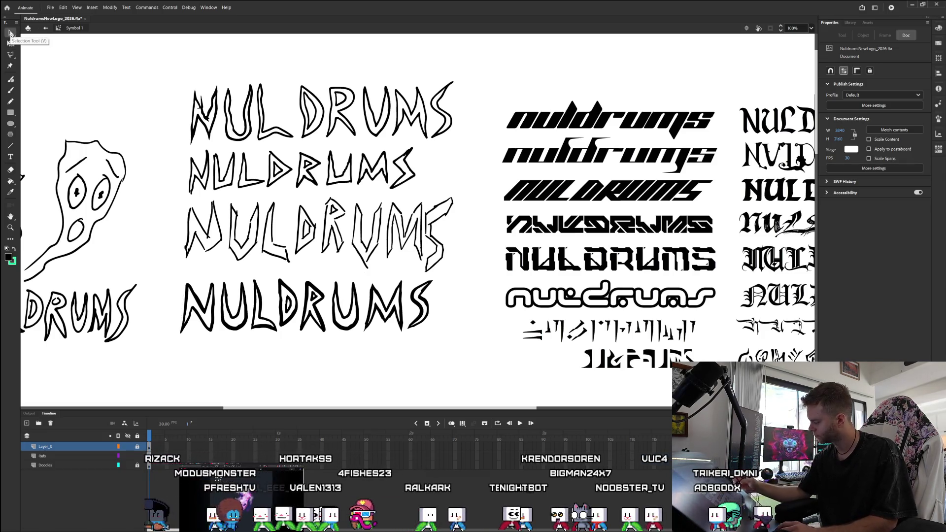
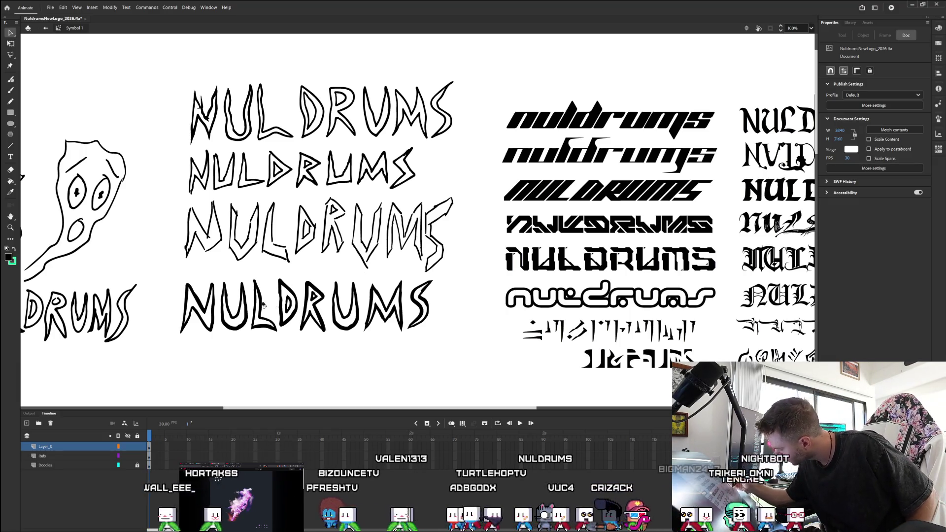
Check a piece of the D in the bottom lettering, then scroll the canvas.
click(289, 302)
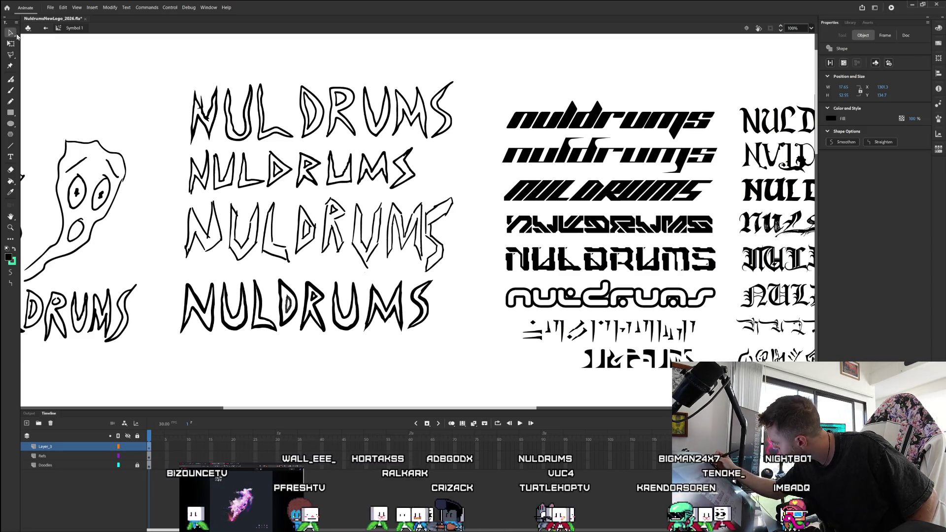
click(287, 302)
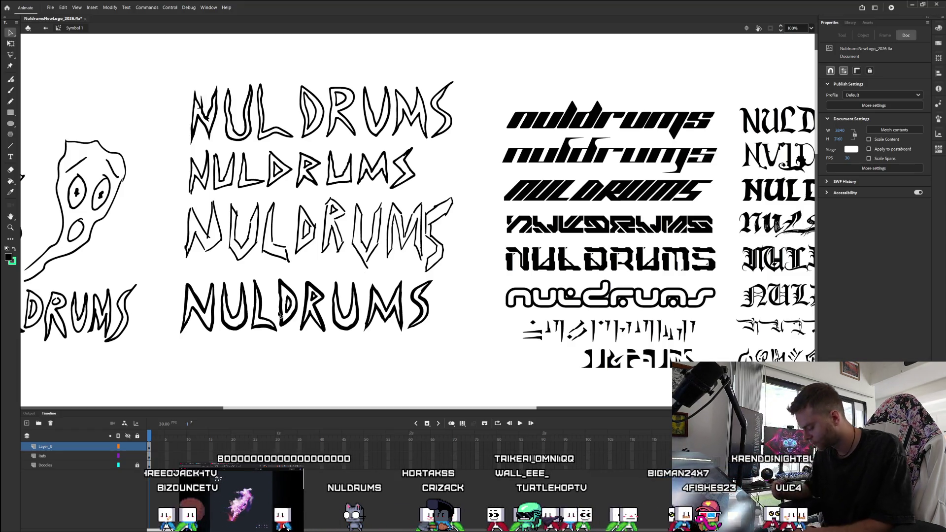
scroll(279, 315, down, 4)
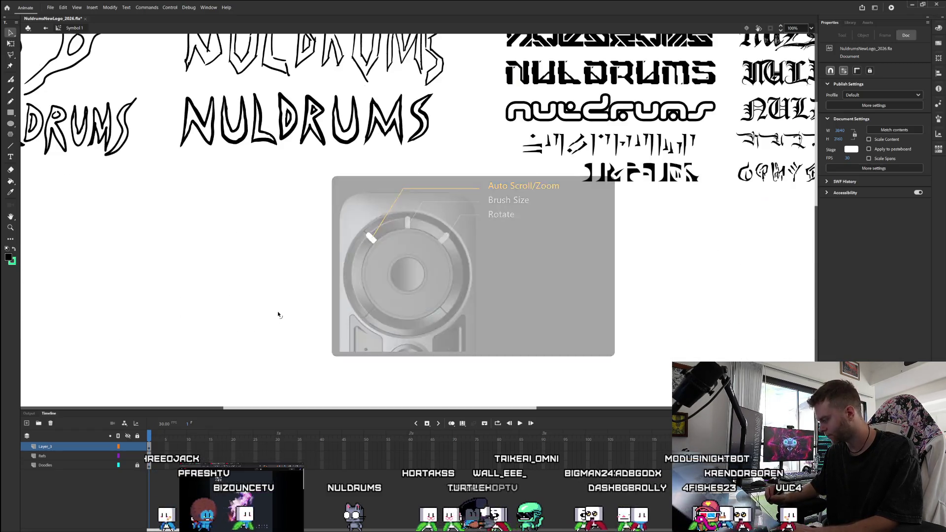
scroll(278, 315, up, 5)
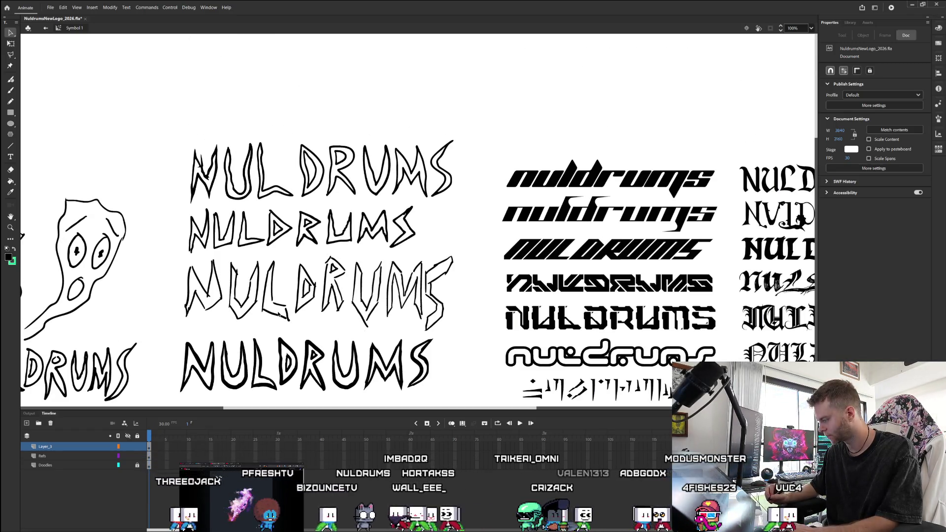
scroll(816, 124, down, 3)
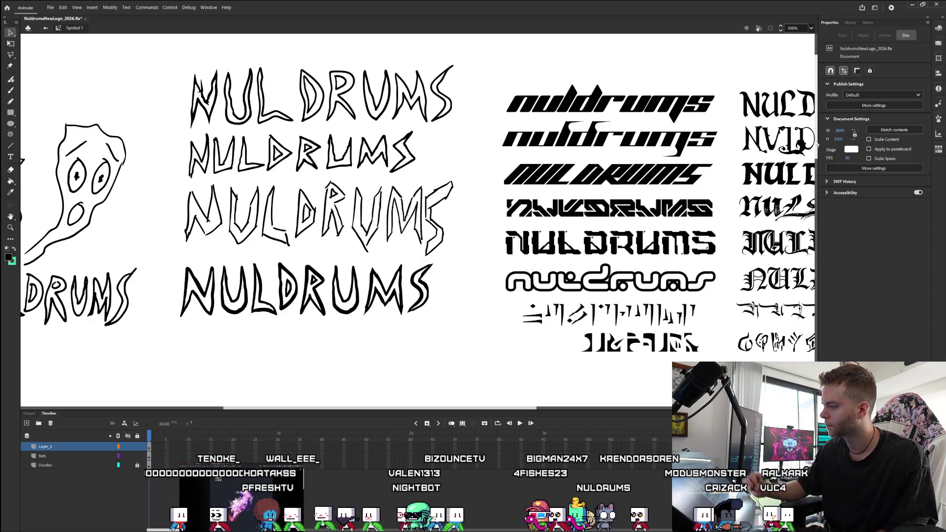
Zoom the canvas to 200%, pan to the lower lettering, then set zoom to 150%.
click(810, 29)
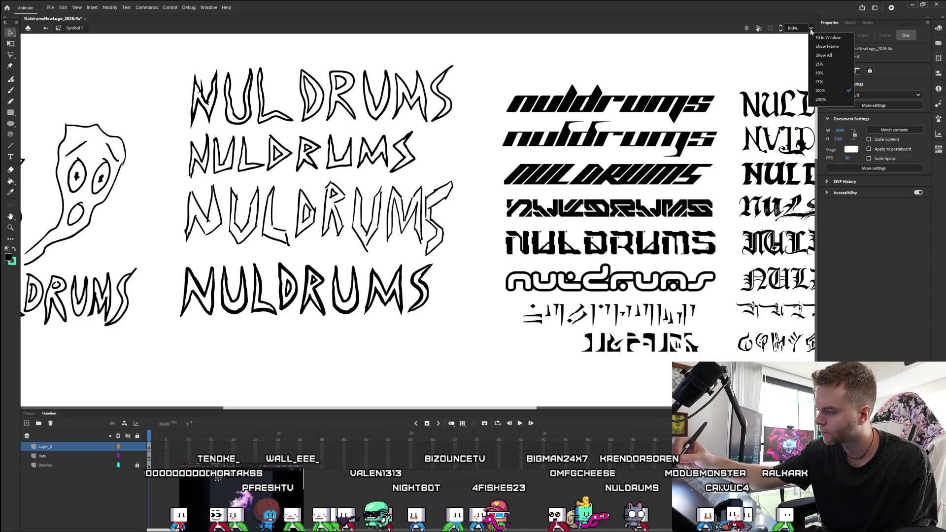
click(820, 99)
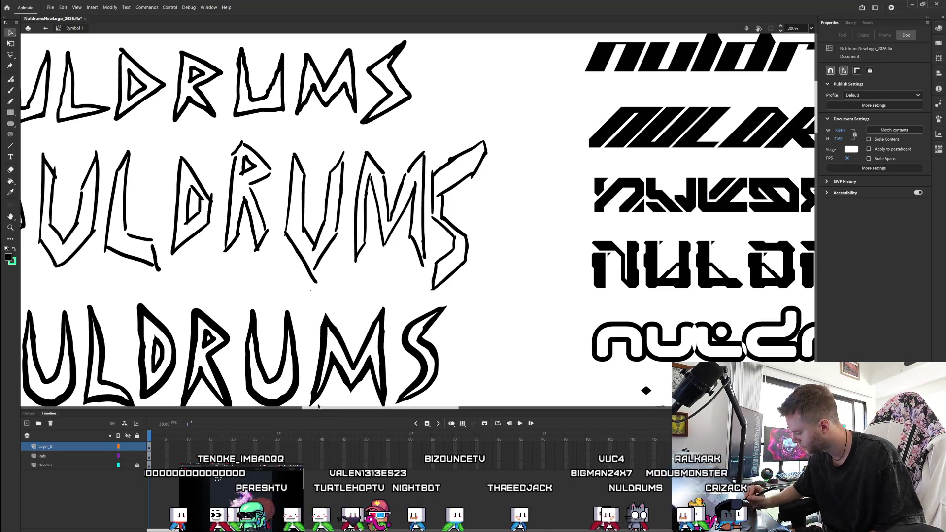
scroll(280, 410, left, 5)
scroll(279, 413, right, 1)
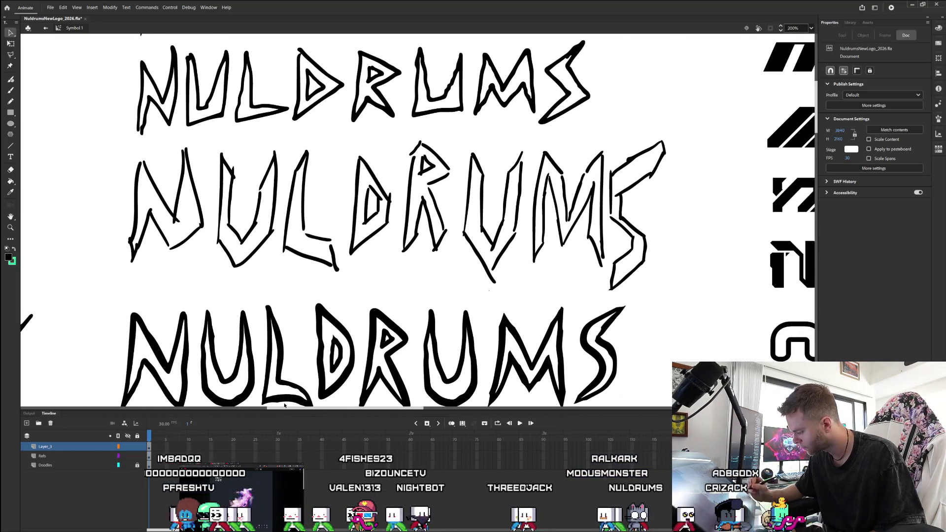
drag(816, 118, 816, 129)
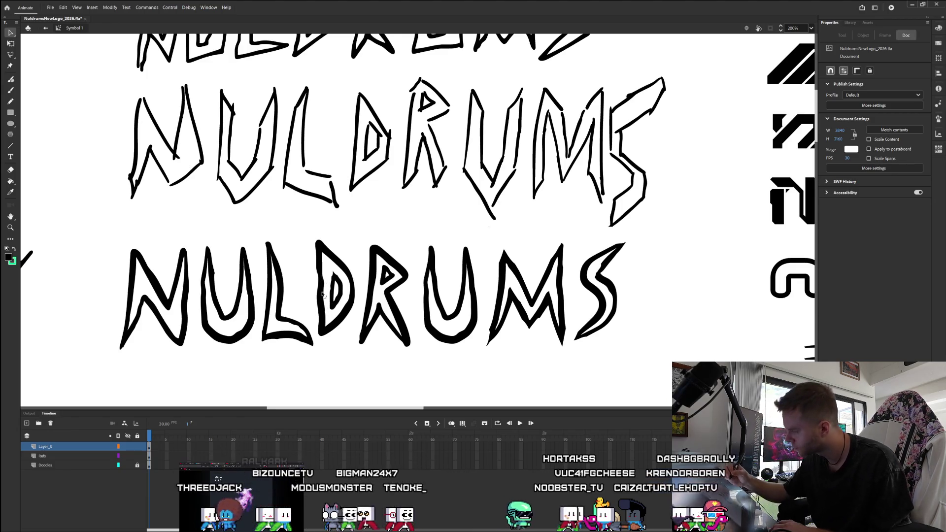
click(790, 28)
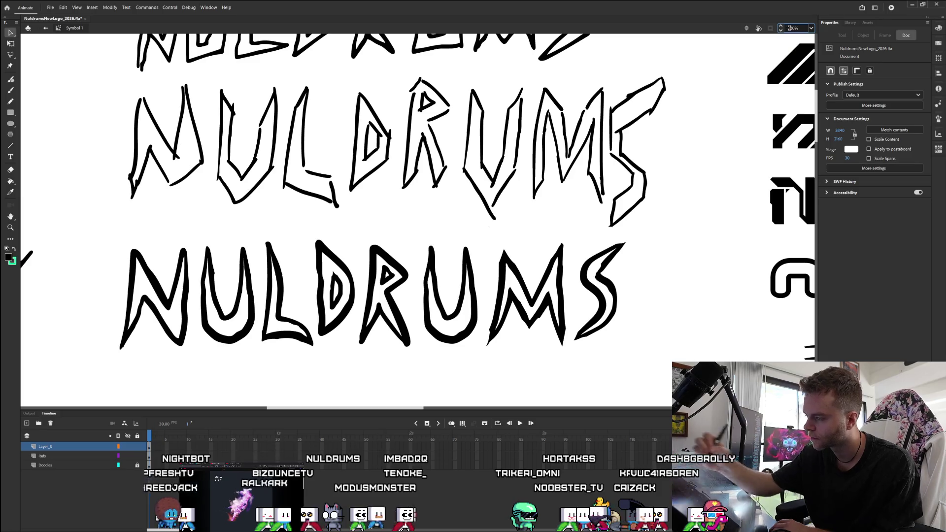
text(150)
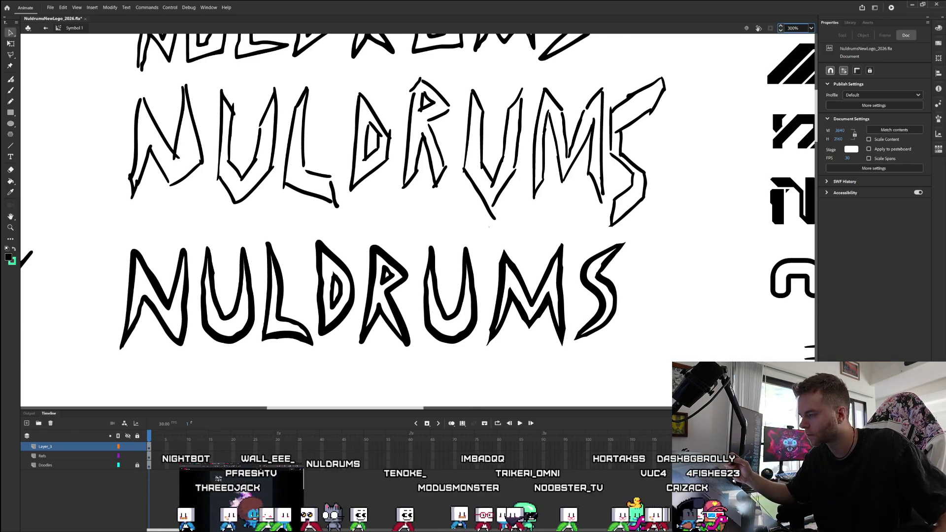
key(Return)
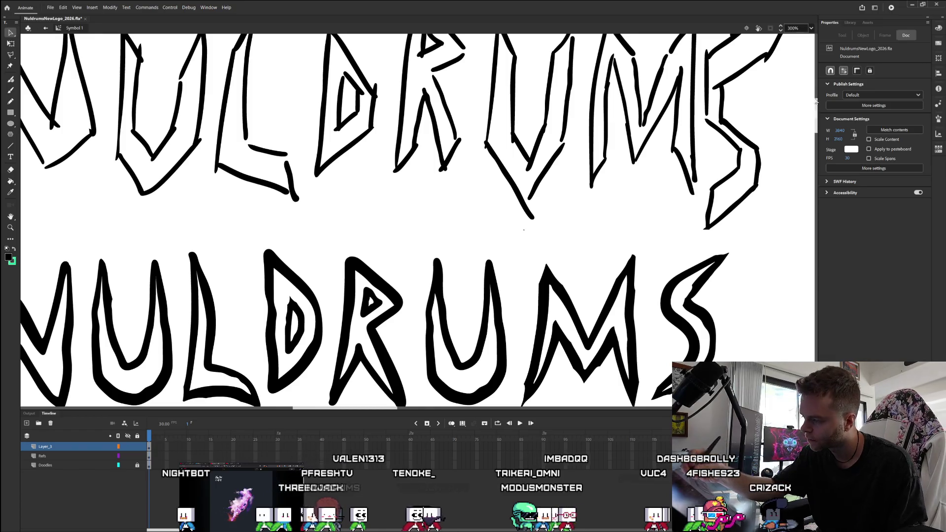
Check the D's inner stroke, then delete the D's extra inner fill.
drag(817, 114, 816, 122)
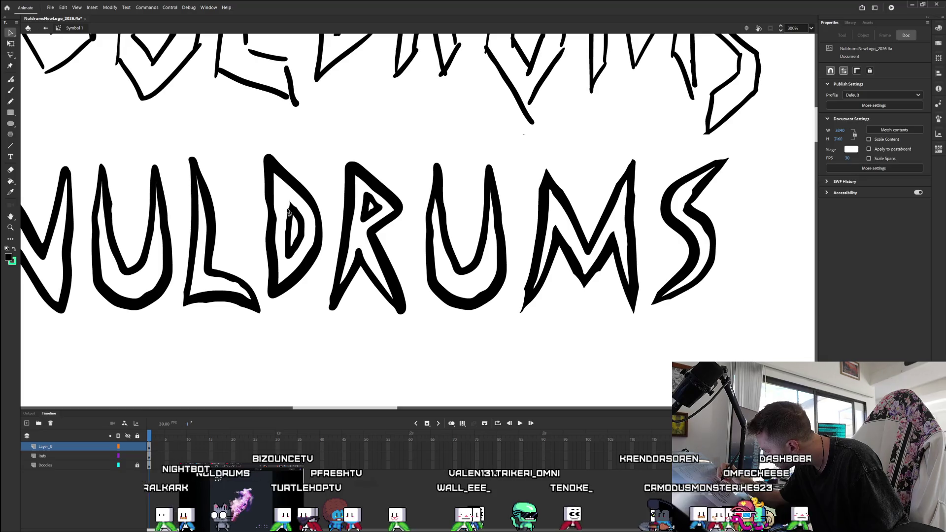
click(292, 213)
click(289, 211)
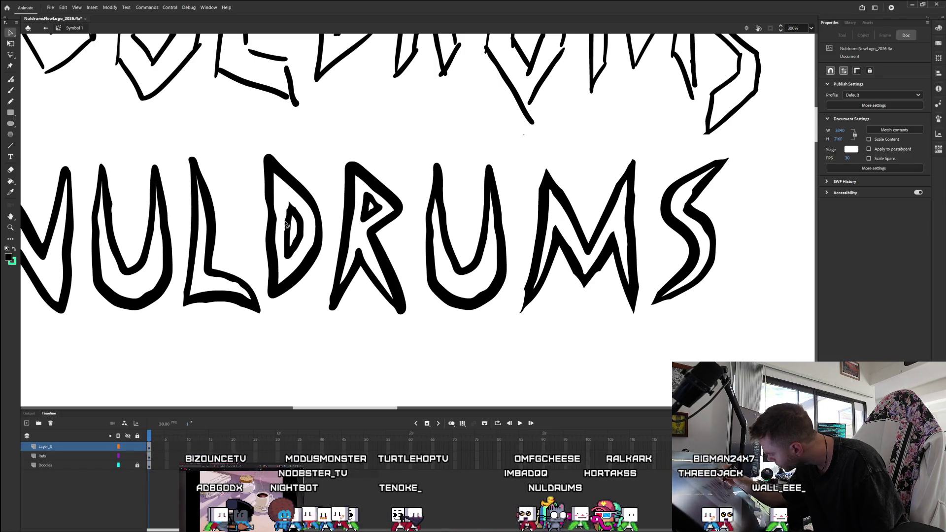
click(290, 207)
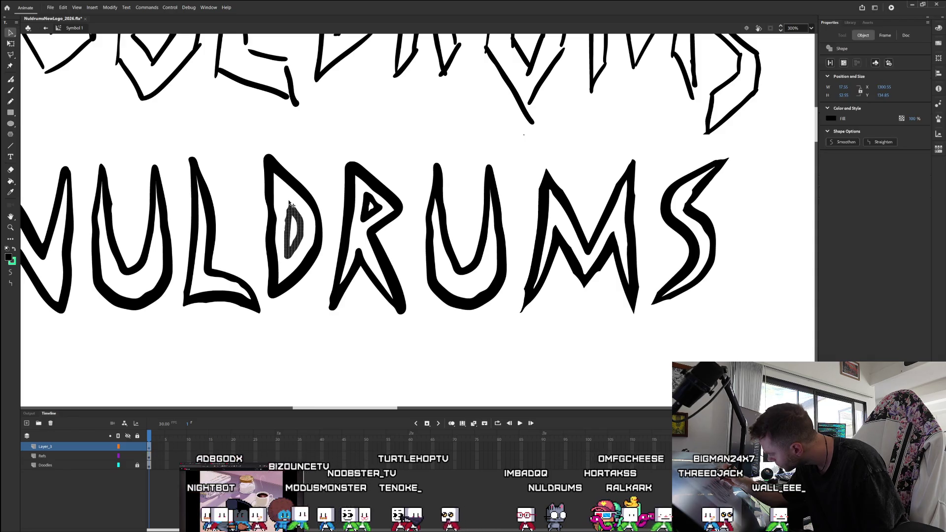
key(Delete)
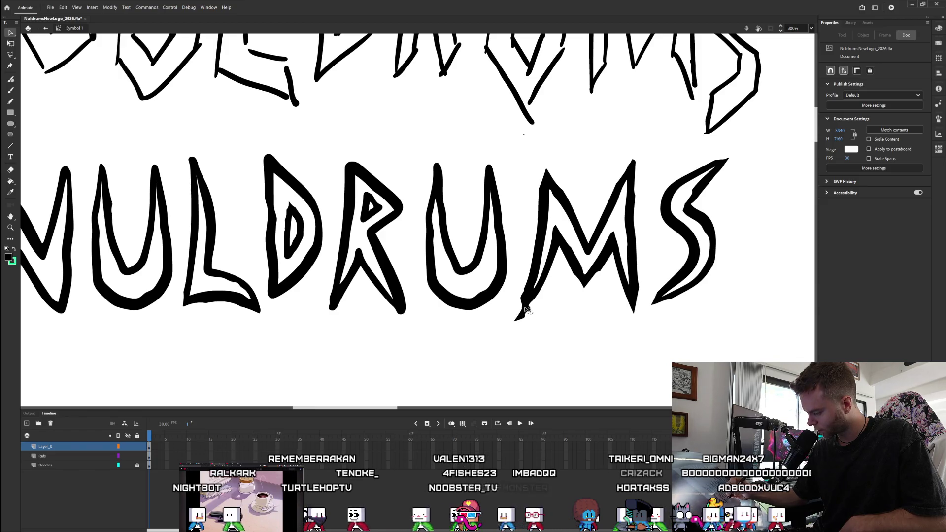
click(530, 310)
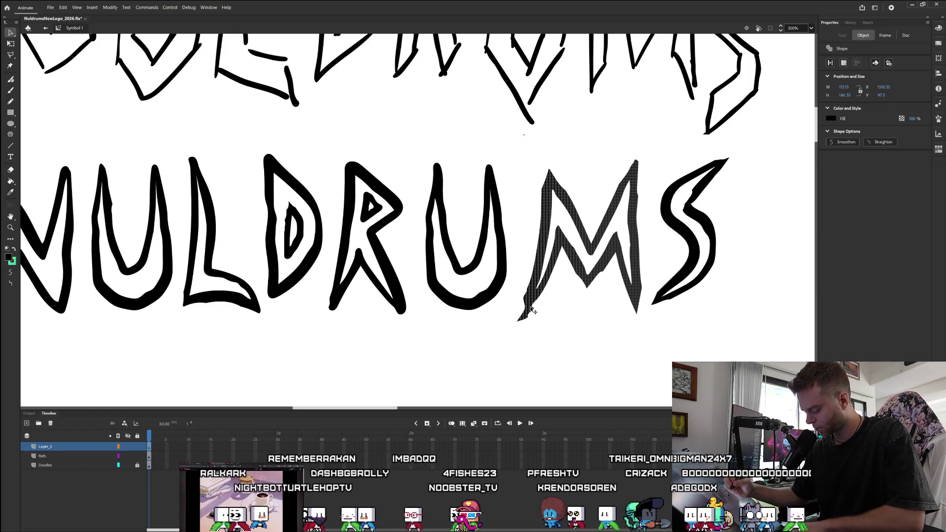
Scroll to the lower lettering, check the M shape, and clear all selections.
click(522, 309)
scroll(521, 308, up, 3)
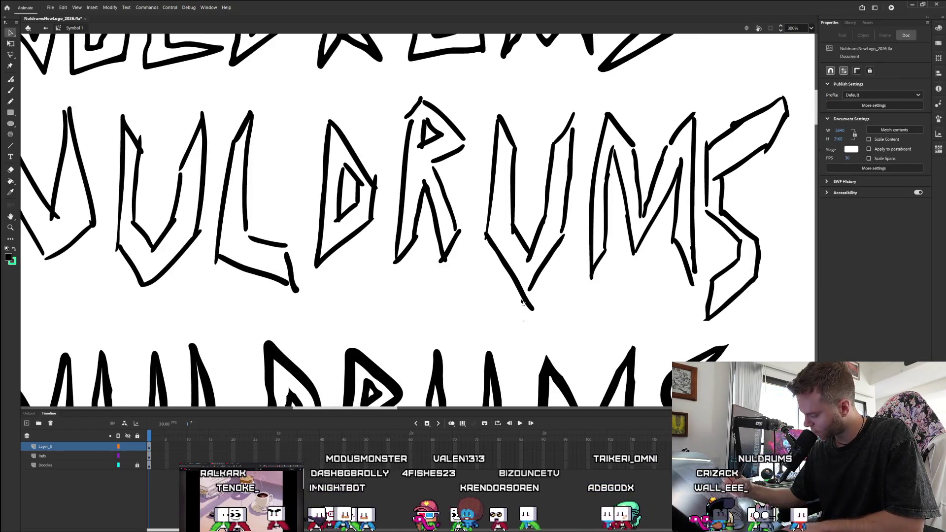
scroll(815, 129, down, 3)
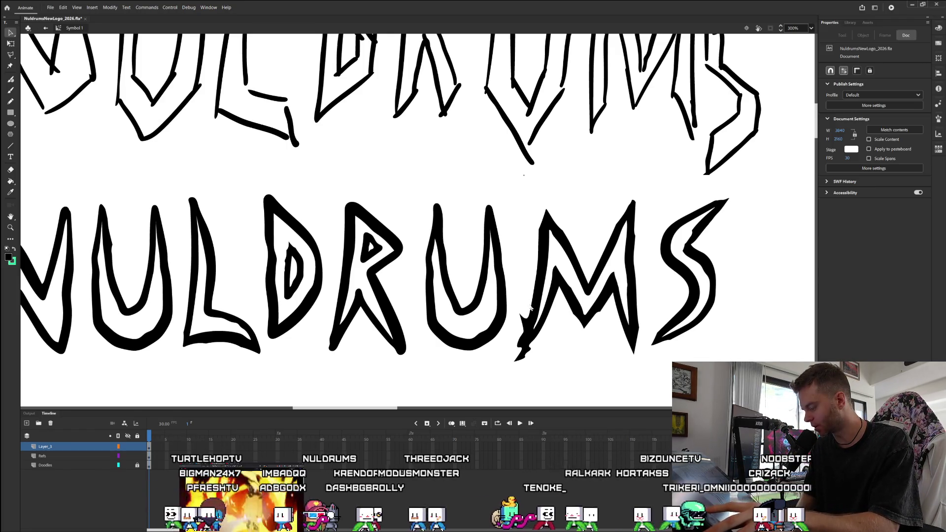
click(529, 306)
key(Escape)
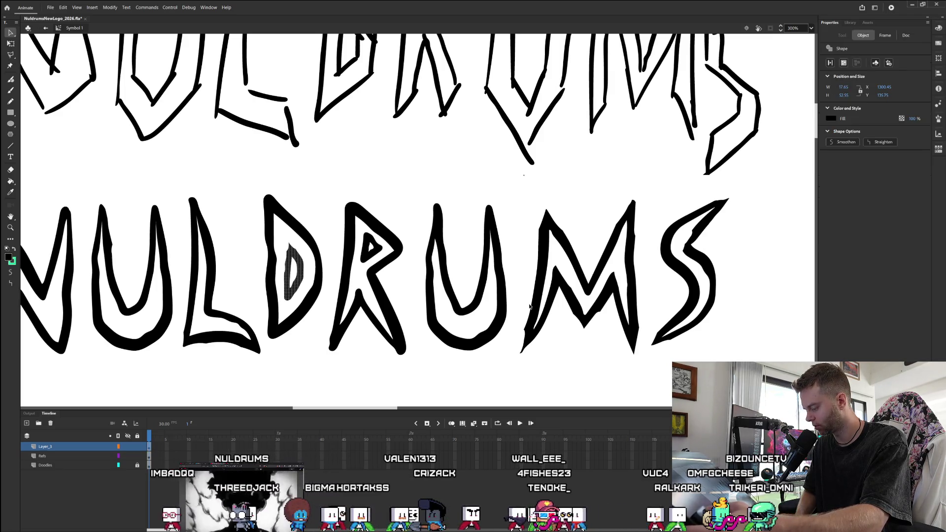
key(ctrl+alt+l)
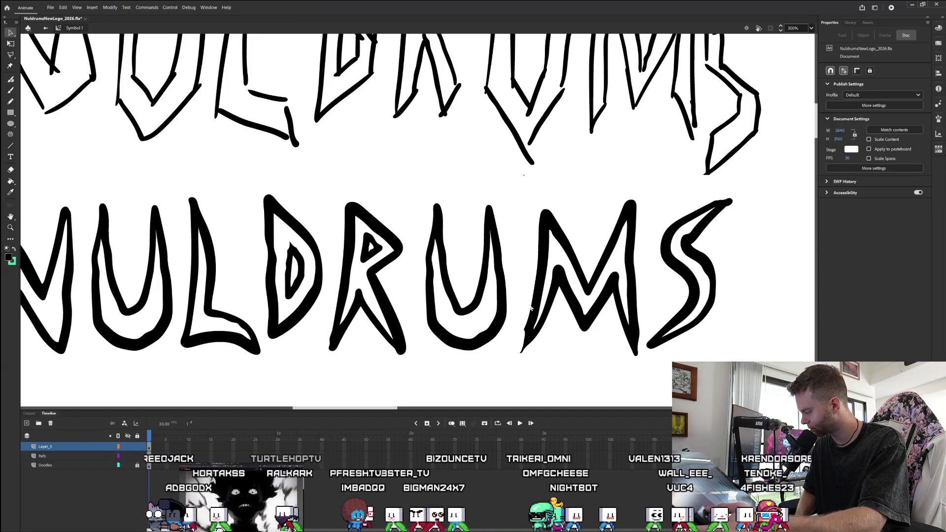
Compare the U stroke change with undo/redo, then undo the S and M outline strokes.
key(ctrl+z)
key(ctrl+y)
key(ctrl+z)
key(ctrl+y)
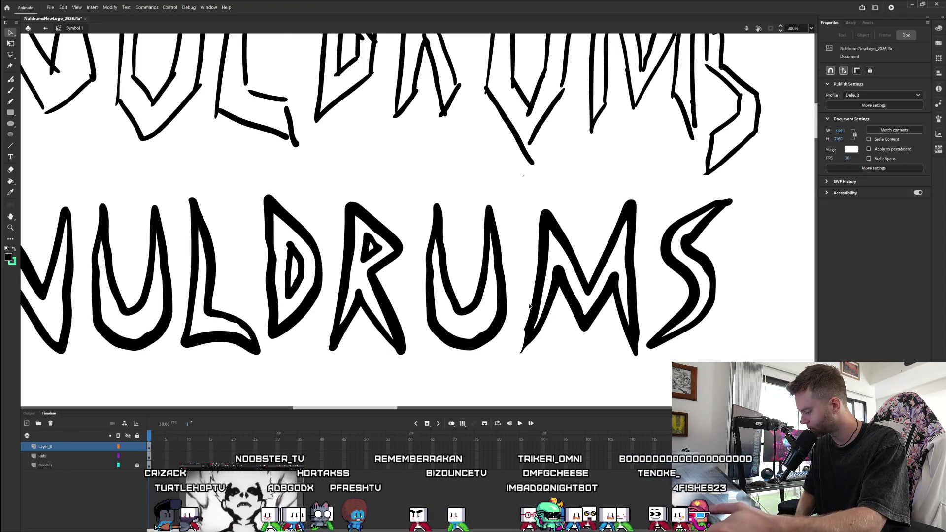
key(ctrl+z)
key(ctrl+z)
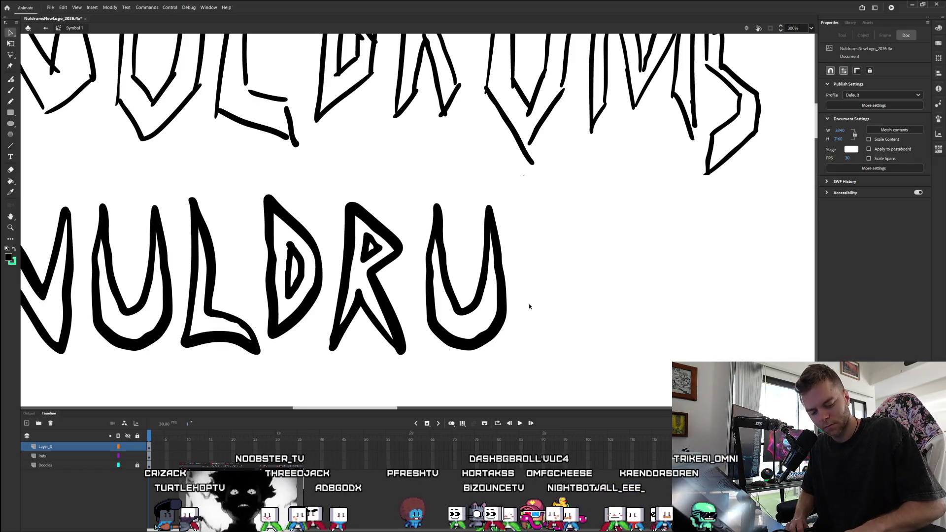
Restore the M and S outlines and brush a thicker stroke along the M's left edge.
key(ctrl+y)
key(ctrl+y)
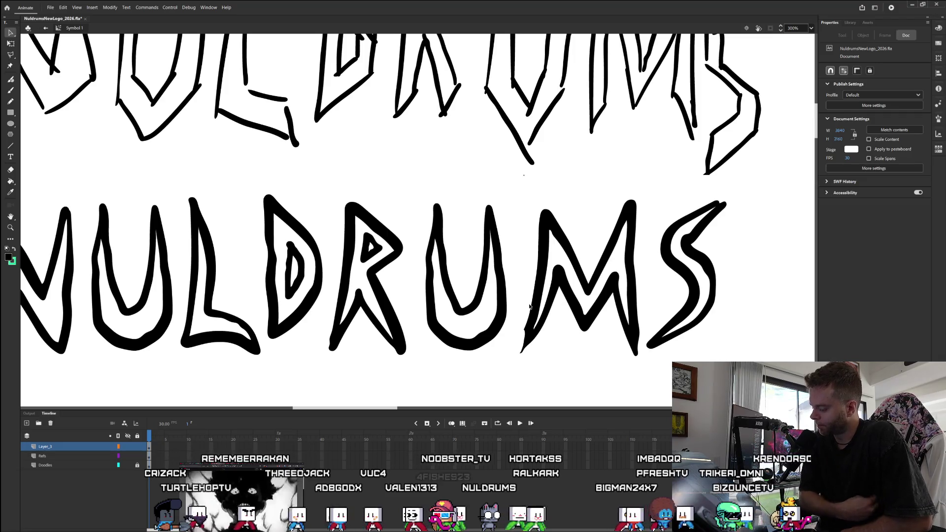
key(b)
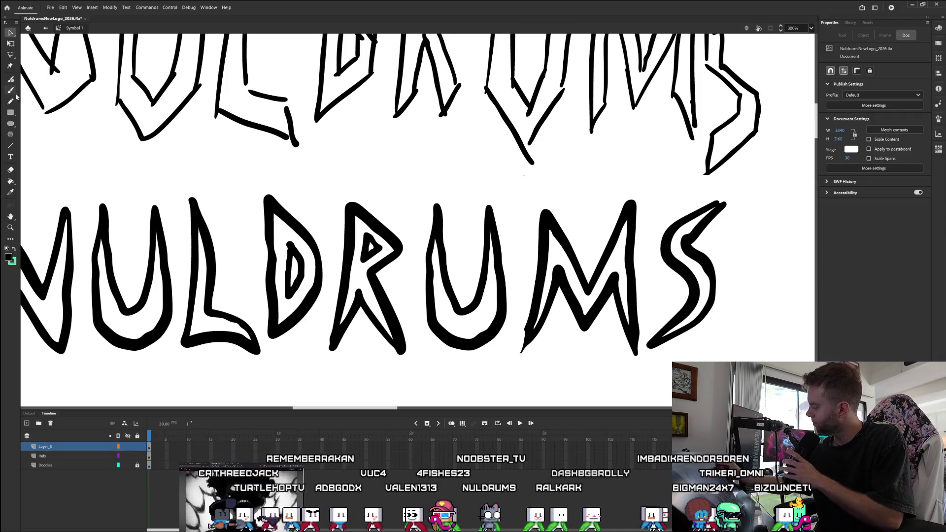
drag(525, 334, 527, 327)
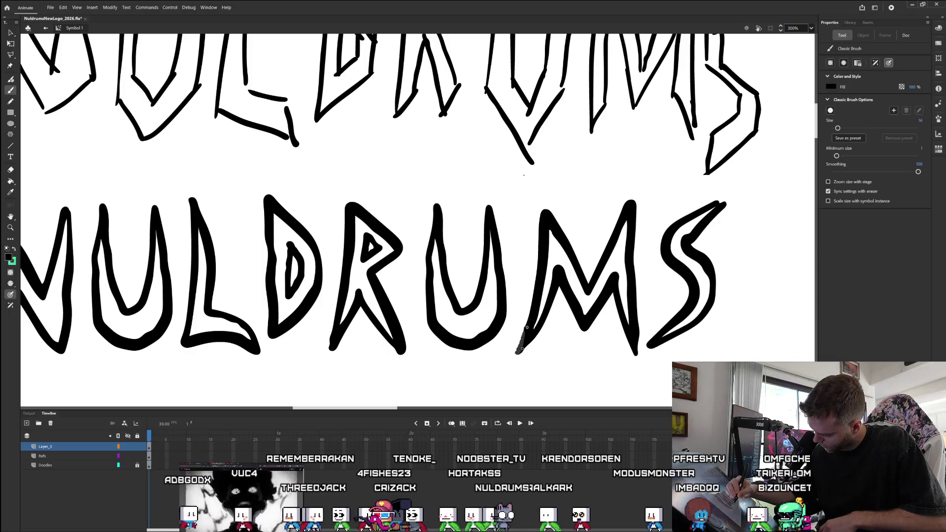
drag(527, 327, 527, 325)
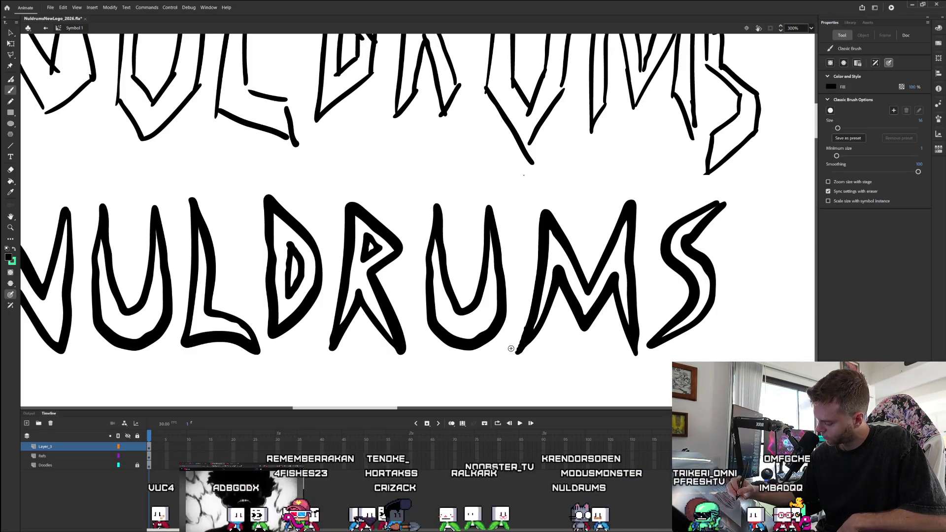
click(13, 35)
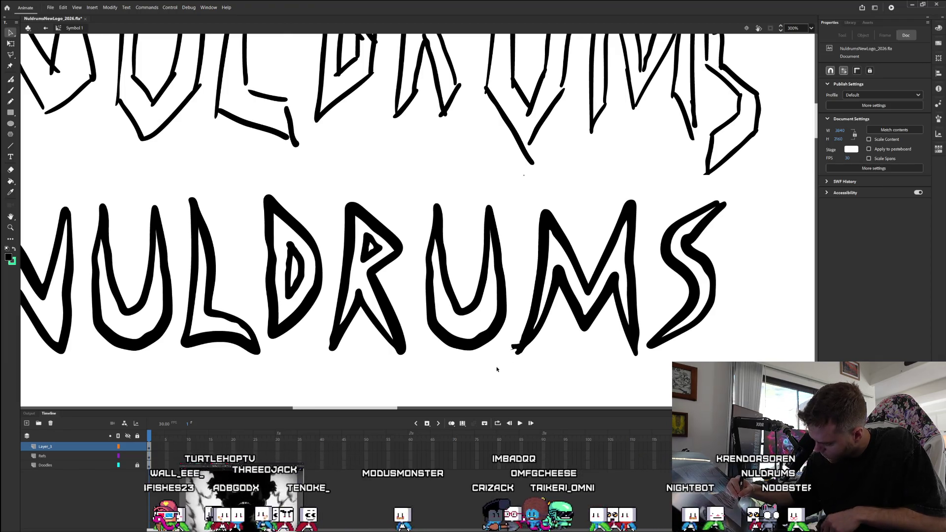
key(ctrl+u)
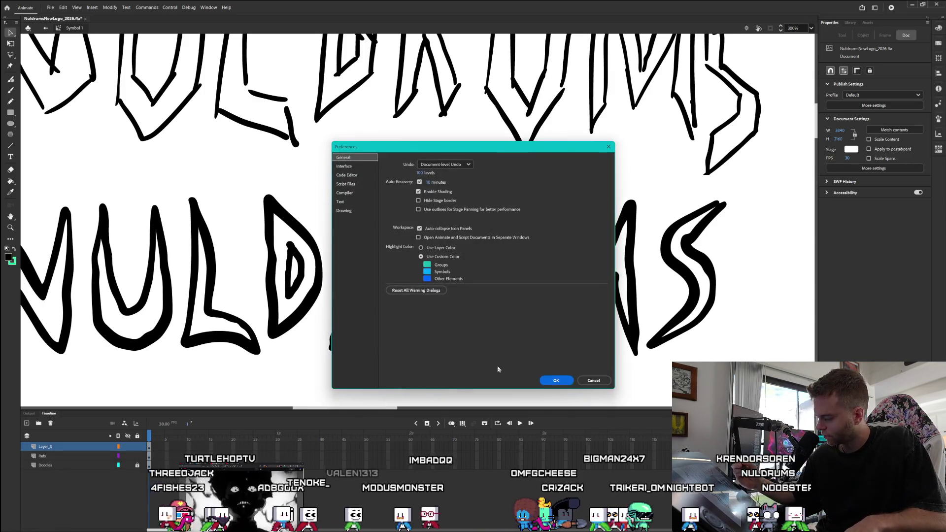
Dismiss Preferences and undo the stray fragment at the M's bottom-left foot, then pan left.
click(601, 377)
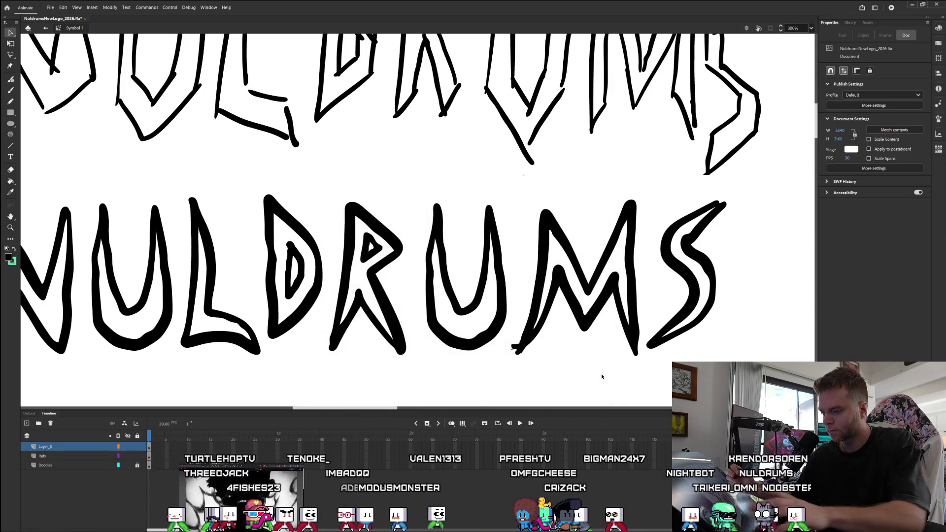
key(ctrl+z)
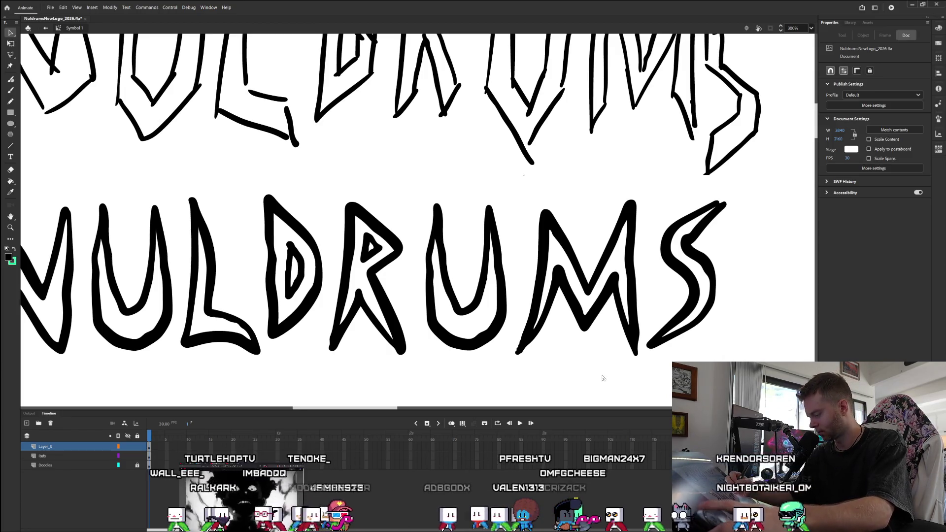
key(ctrl+z)
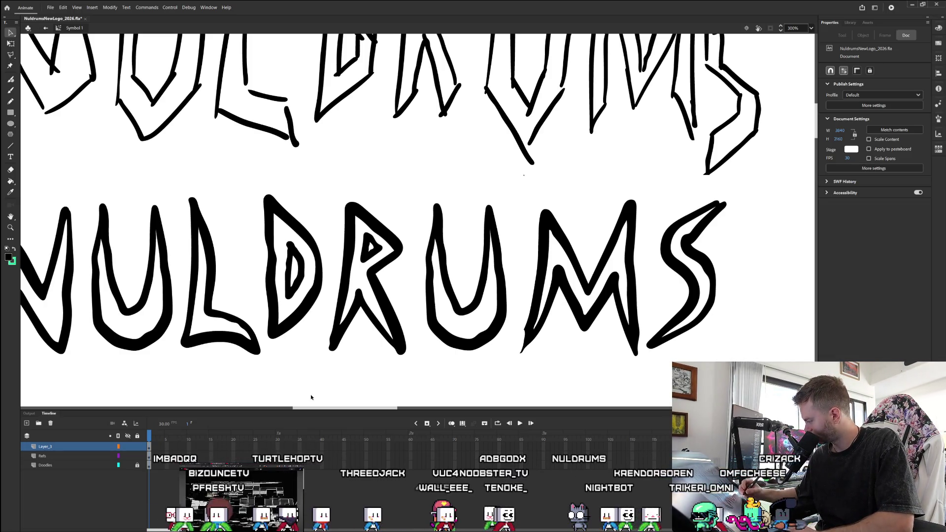
drag(326, 410, 300, 410)
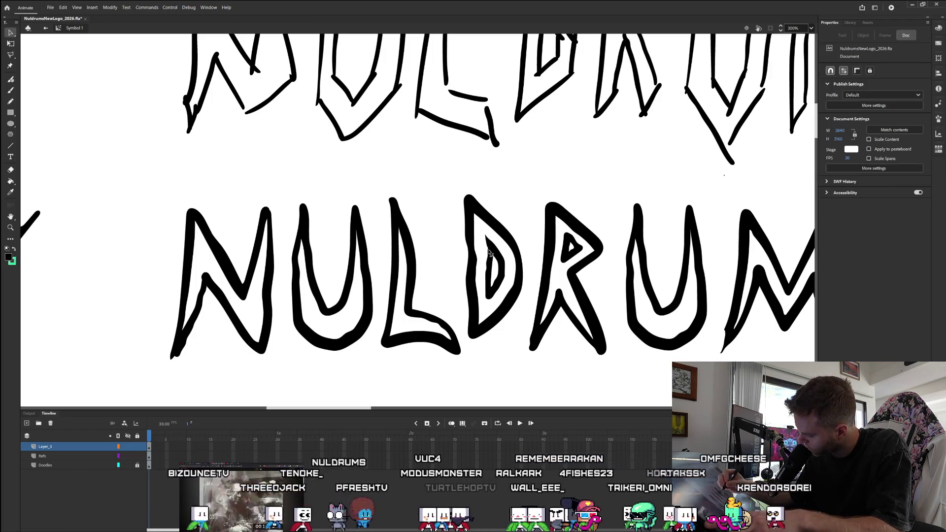
Check the D's inner shape, then brush over its lower-left stroke to thicken and extend it.
click(491, 255)
click(493, 260)
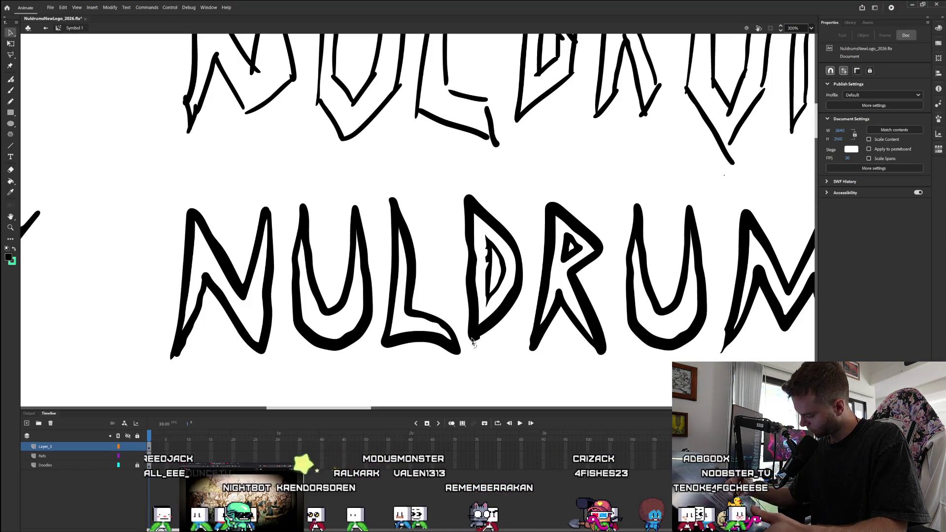
drag(473, 351, 494, 331)
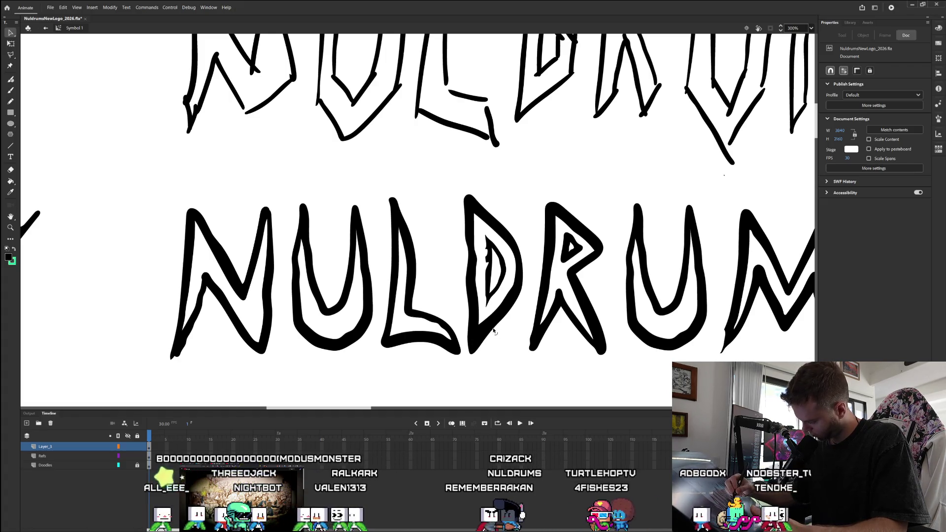
Thicken the D's lower-left stroke, add a pointed spike at its top, and brush its right outline.
click(494, 331)
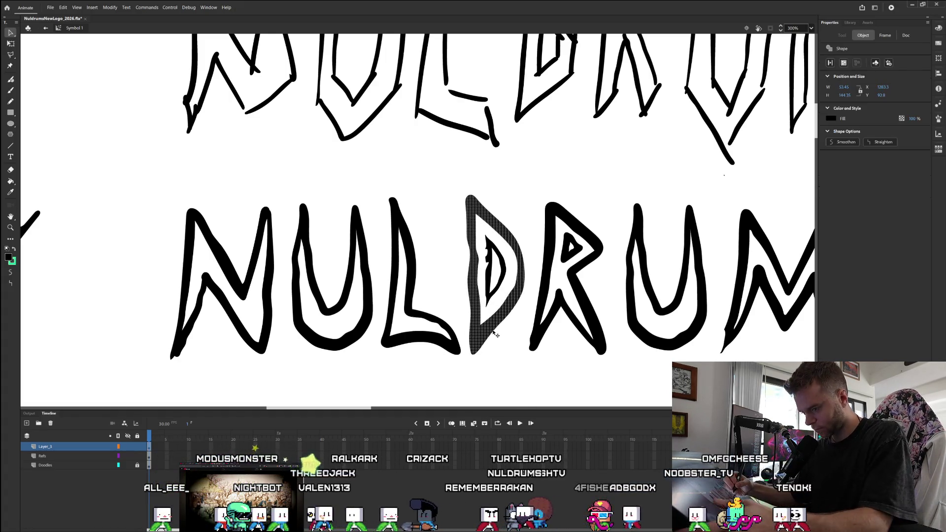
click(492, 333)
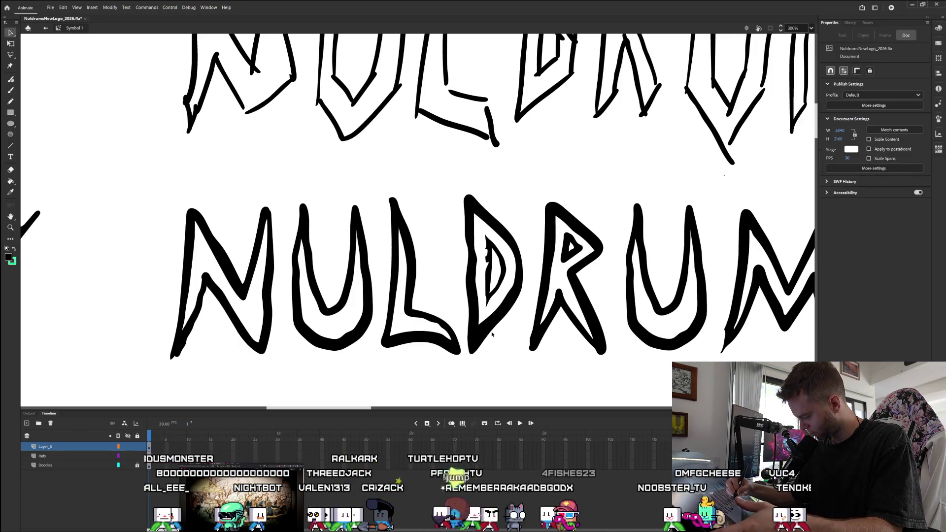
drag(492, 334, 494, 332)
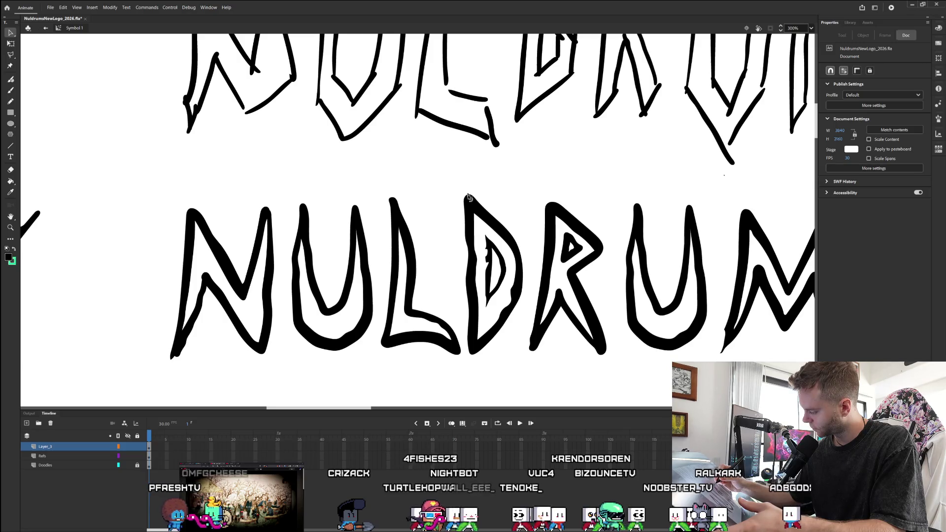
mouse_move(466, 188)
mouse_down()
mouse_move(446, 157)
mouse_move(421, 142)
mouse_move(386, 143)
mouse_move(363, 165)
mouse_move(443, 181)
mouse_up()
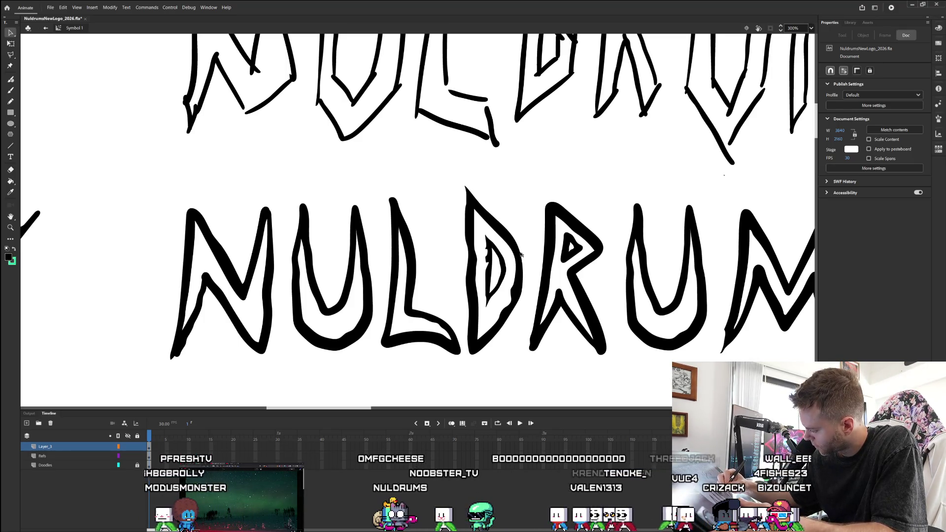
drag(494, 217, 523, 286)
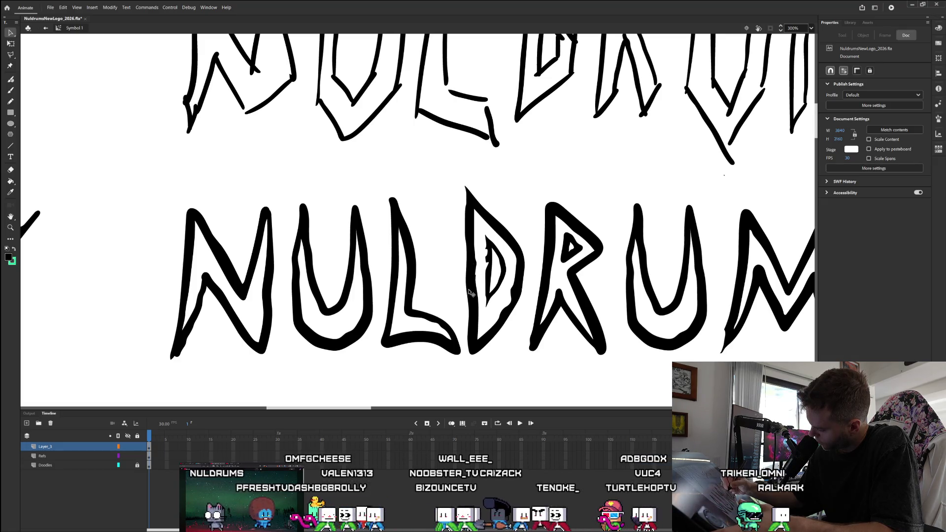
Select the D's outline stroke and drag to reshape the bottom end of the D.
click(469, 255)
click(452, 276)
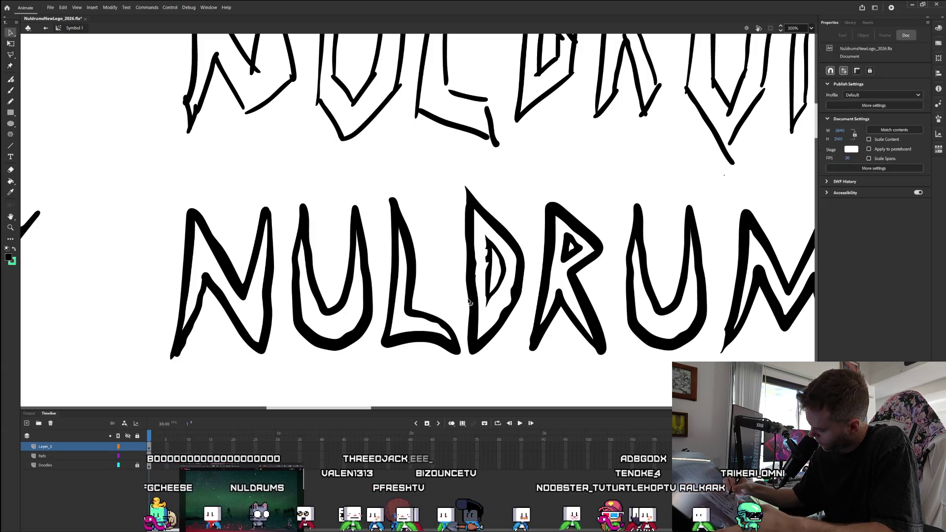
click(478, 304)
click(482, 316)
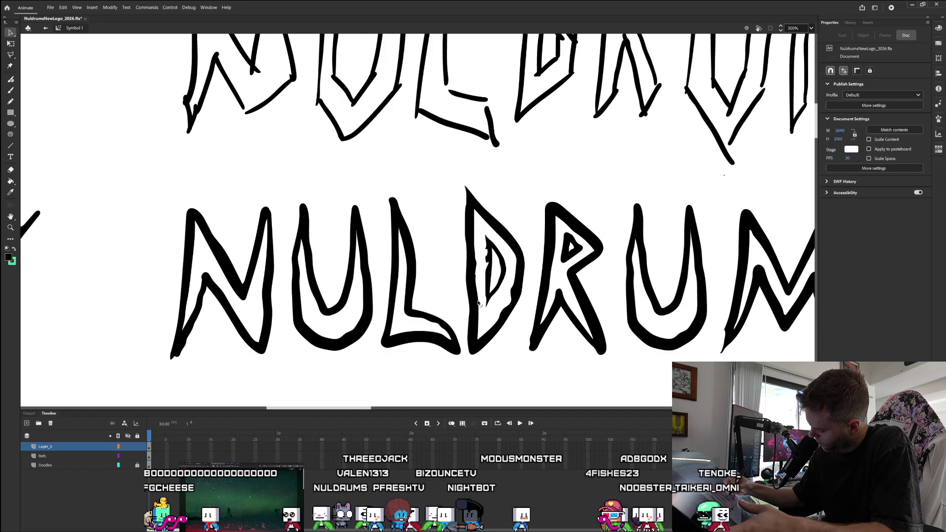
click(479, 304)
click(478, 304)
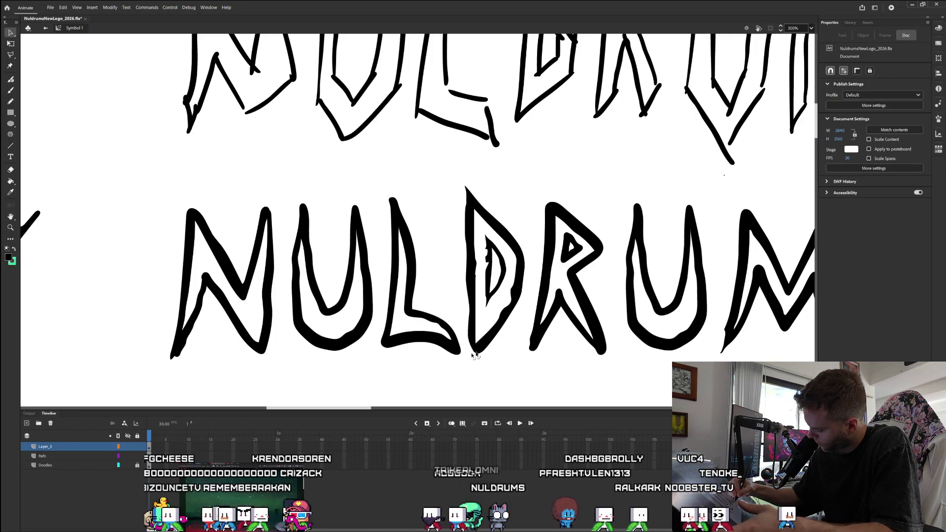
mouse_move(484, 349)
mouse_down()
mouse_move(474, 359)
mouse_move(483, 350)
mouse_up()
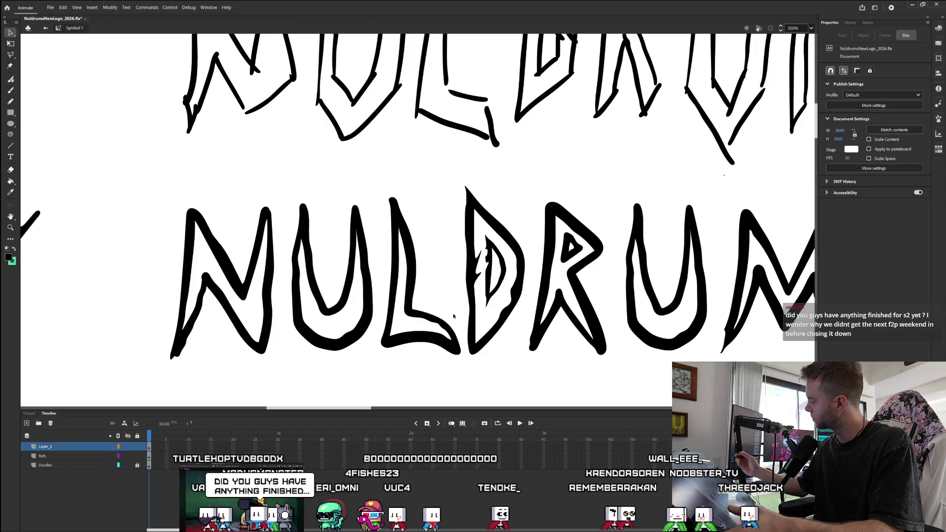
Stretch the D's inner sliver taller with Free Transform.
click(491, 285)
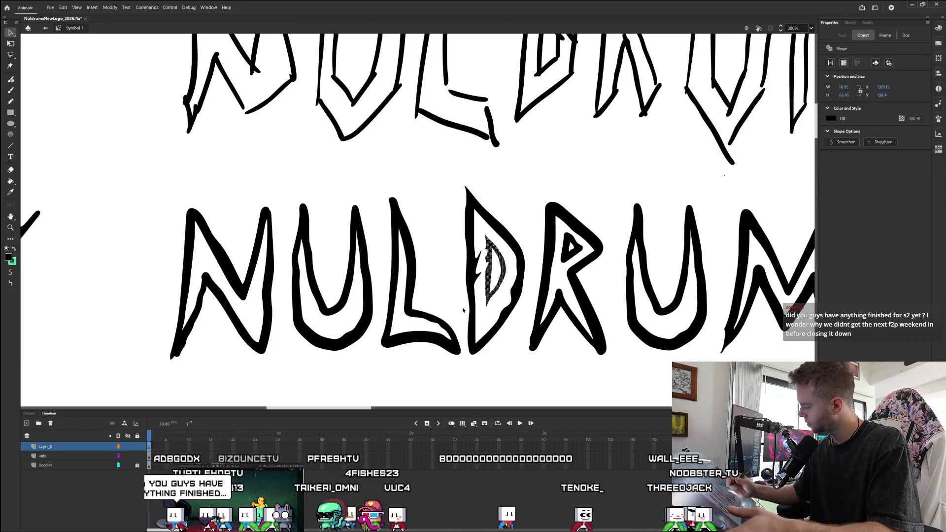
click(13, 45)
drag(492, 307, 493, 311)
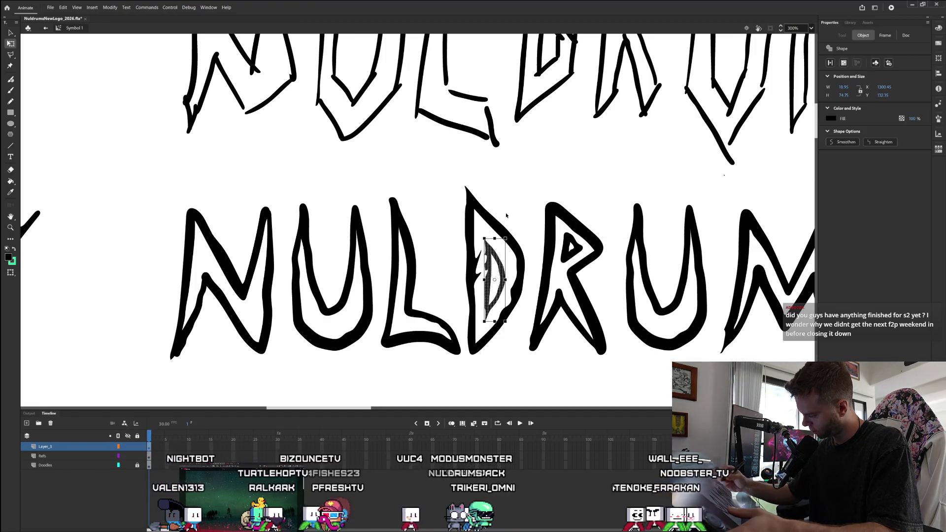
click(454, 266)
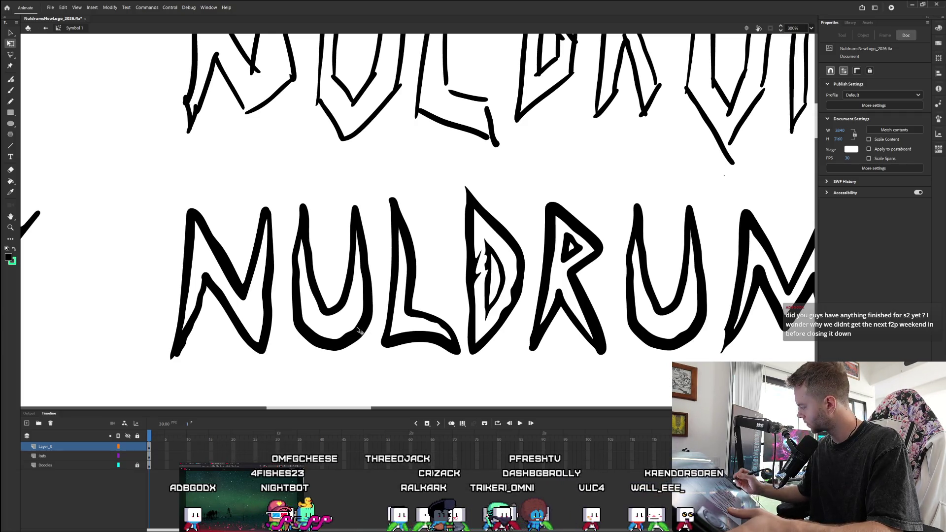
click(12, 32)
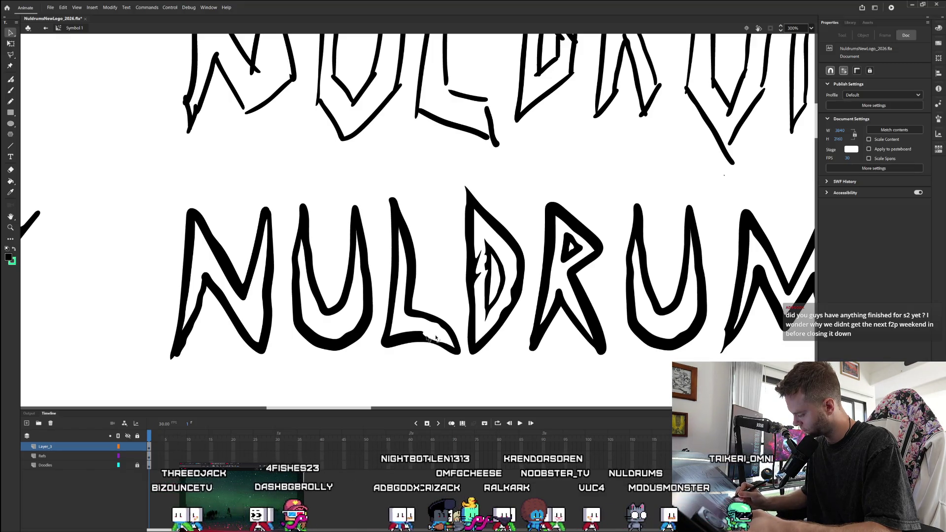
Brush a tapered tail under the L's bottom-left, undoing and redoing it to compare.
click(400, 338)
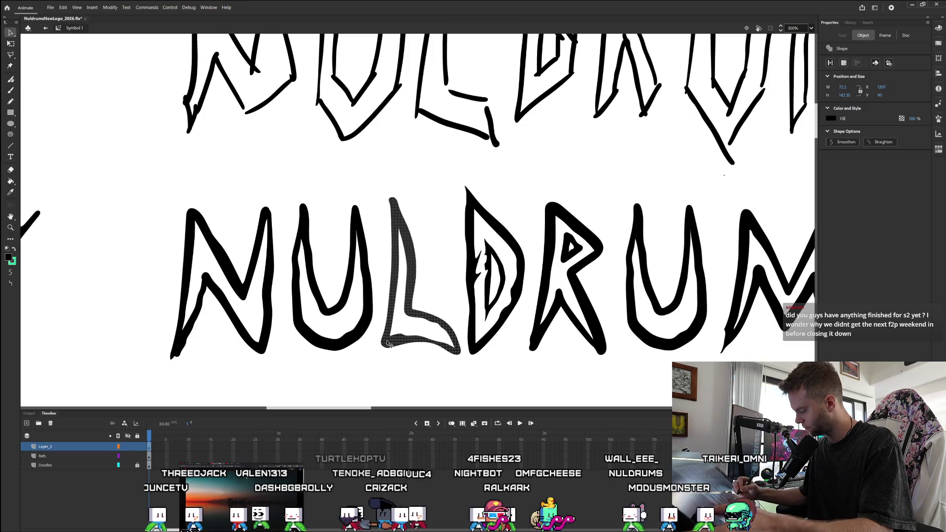
click(385, 354)
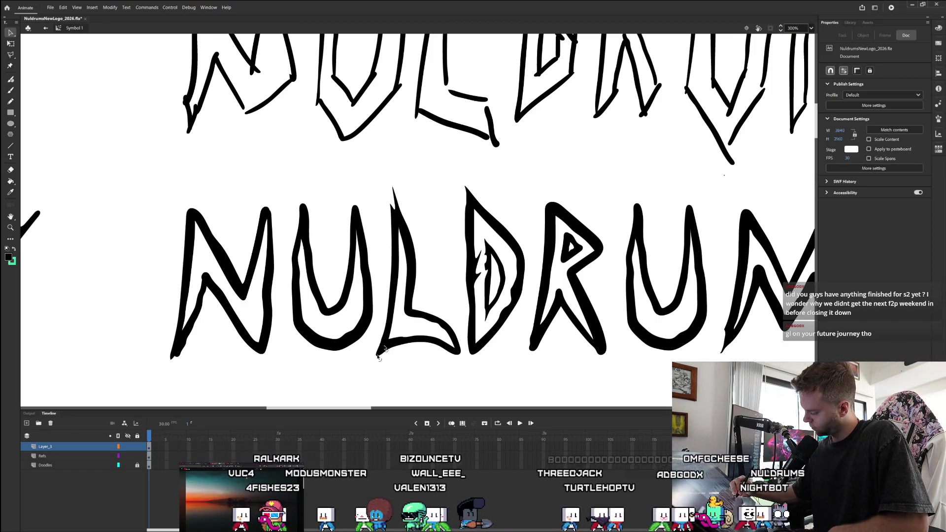
drag(385, 348, 316, 362)
key(ctrl+z)
key(ctrl+z)
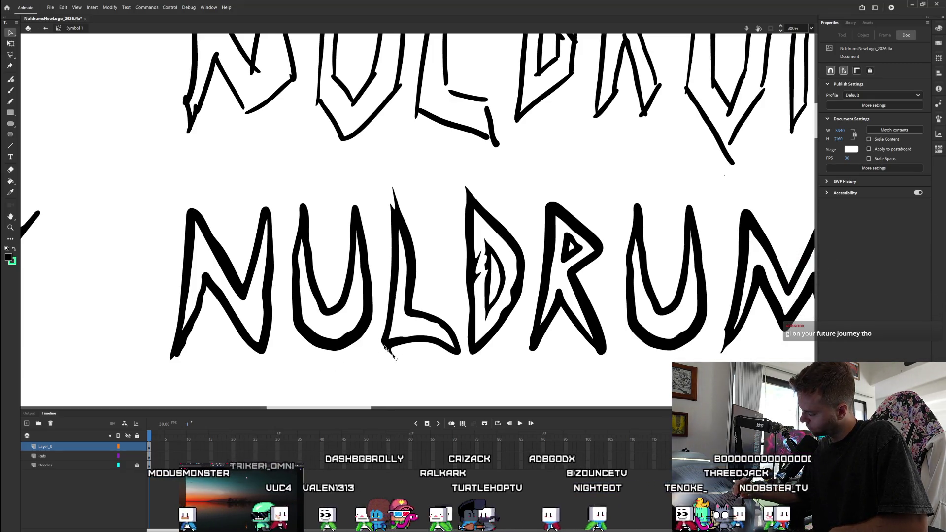
key(ctrl+y)
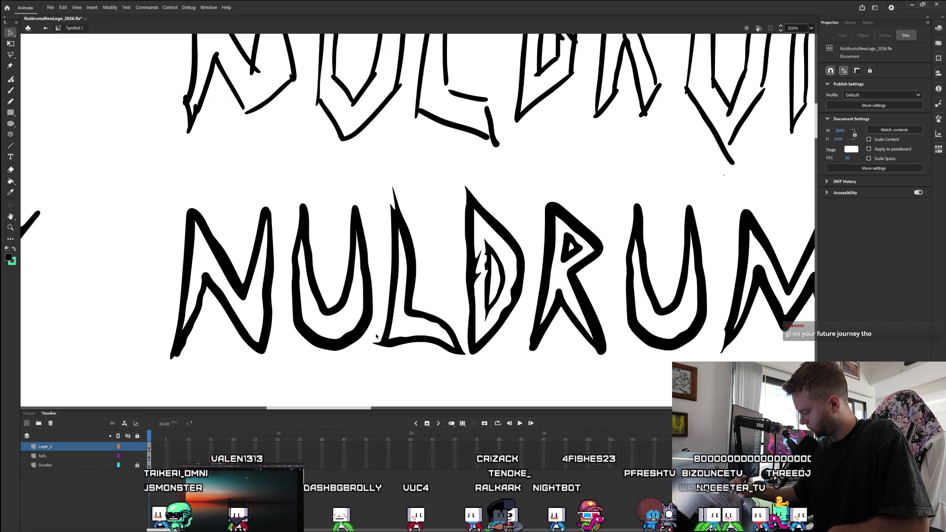
click(411, 341)
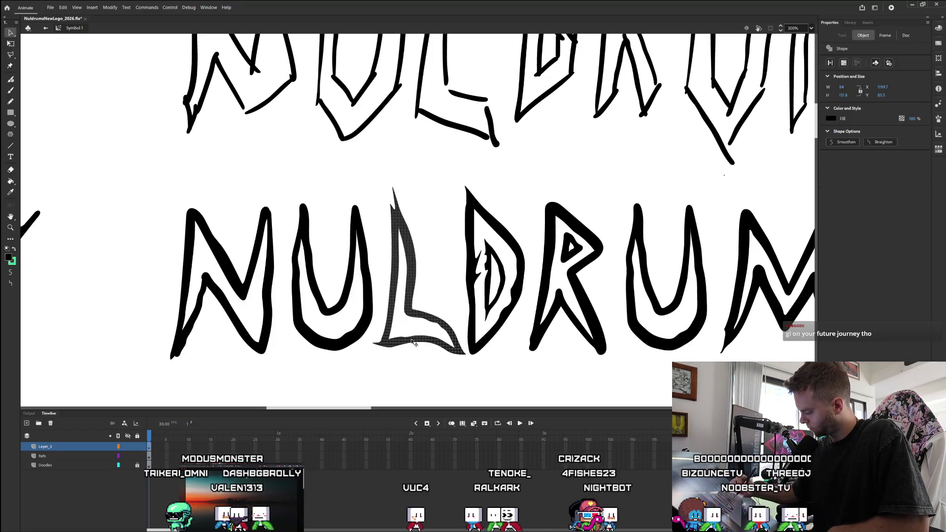
Nudge the L slightly left, then draw a jagged stroke along the D's left side.
drag(412, 344, 408, 343)
click(413, 363)
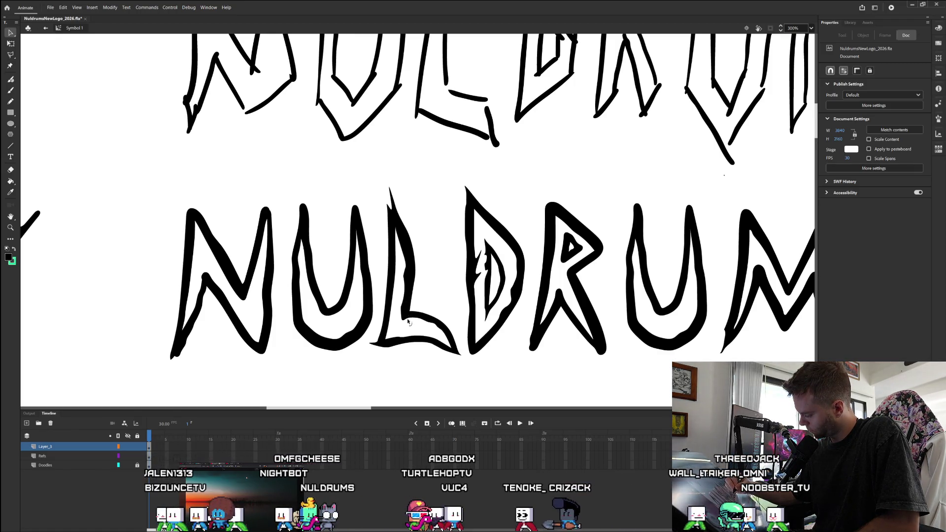
click(412, 298)
click(413, 299)
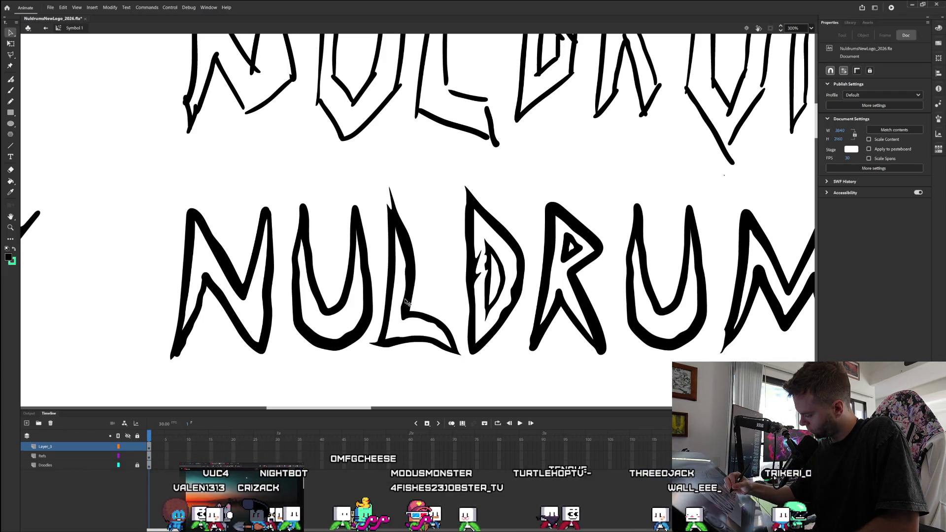
click(406, 309)
click(406, 297)
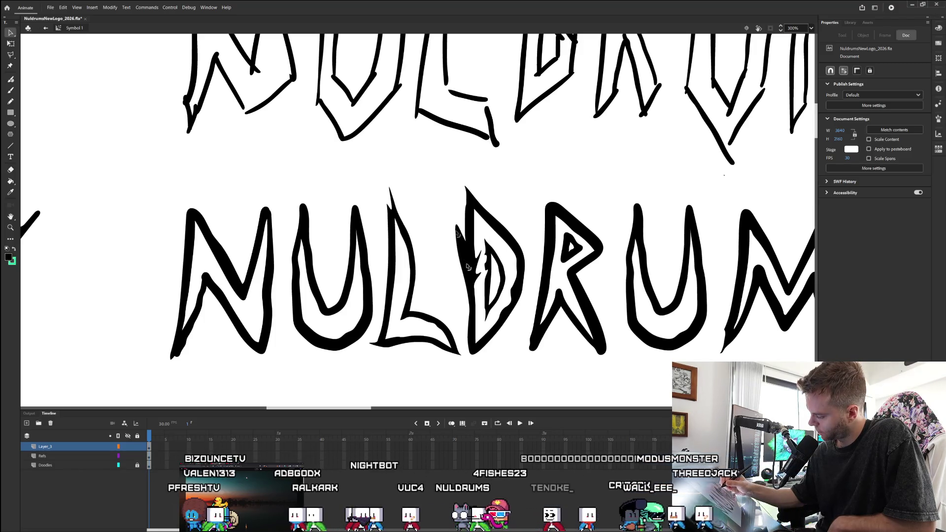
mouse_move(467, 267)
mouse_down()
mouse_move(462, 288)
mouse_move(450, 276)
mouse_move(454, 312)
mouse_up()
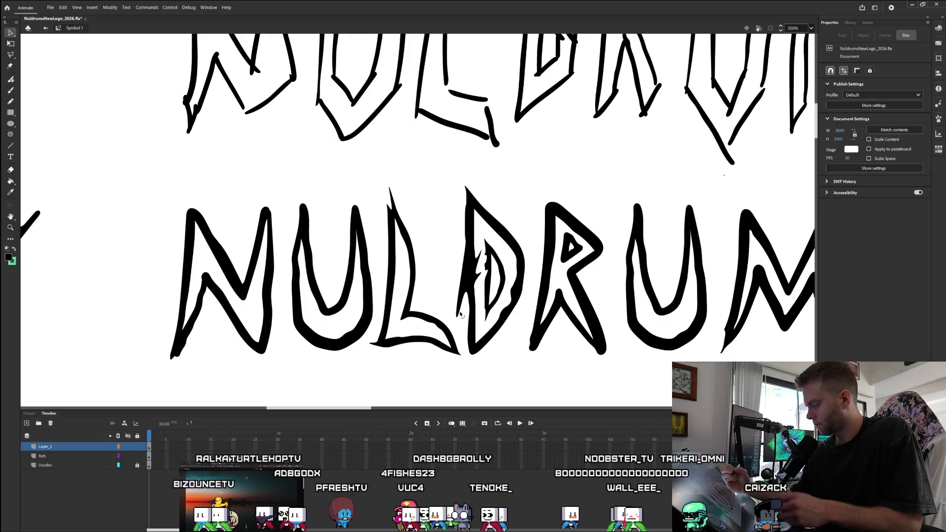
Undo the thick dark fill beside the D, then select the fill inside the R's counter.
key(ctrl+z)
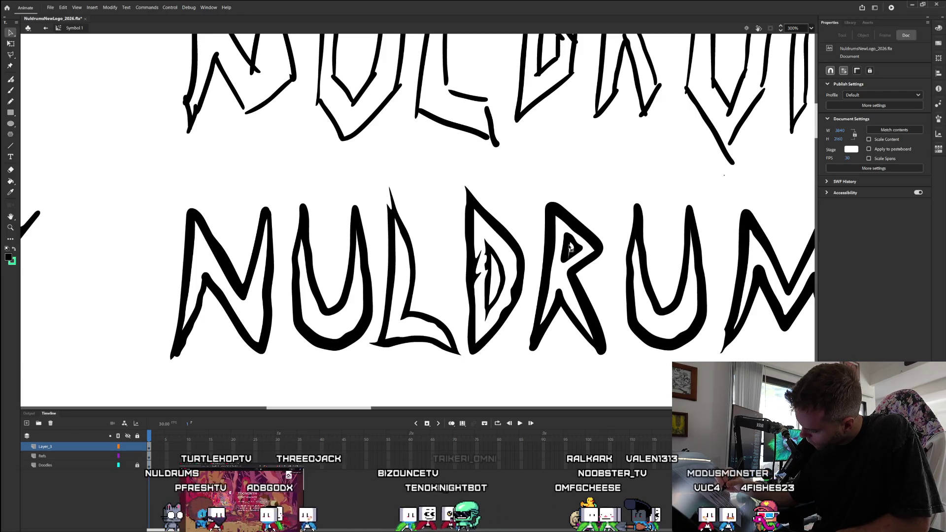
click(569, 246)
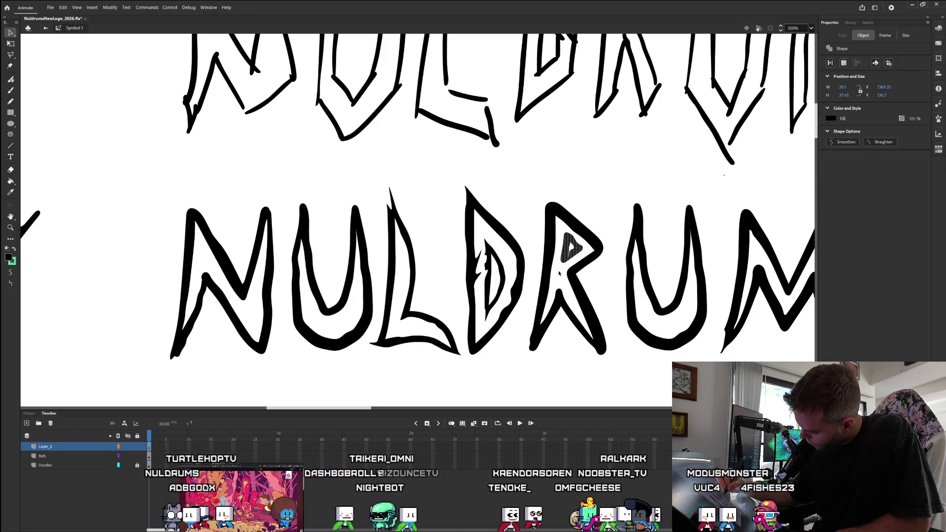
Delete the dark fill inside the R's counter so only a thinner outlined shape remains.
key(Delete)
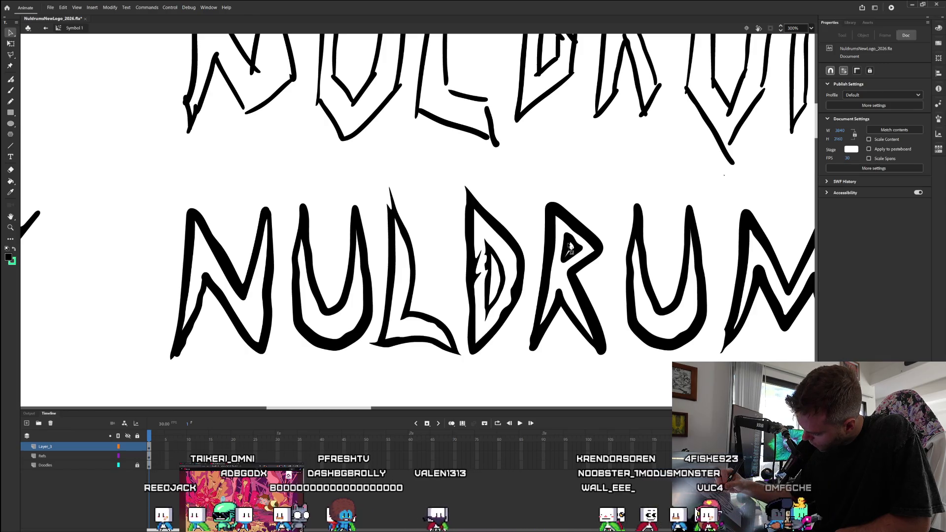
click(569, 246)
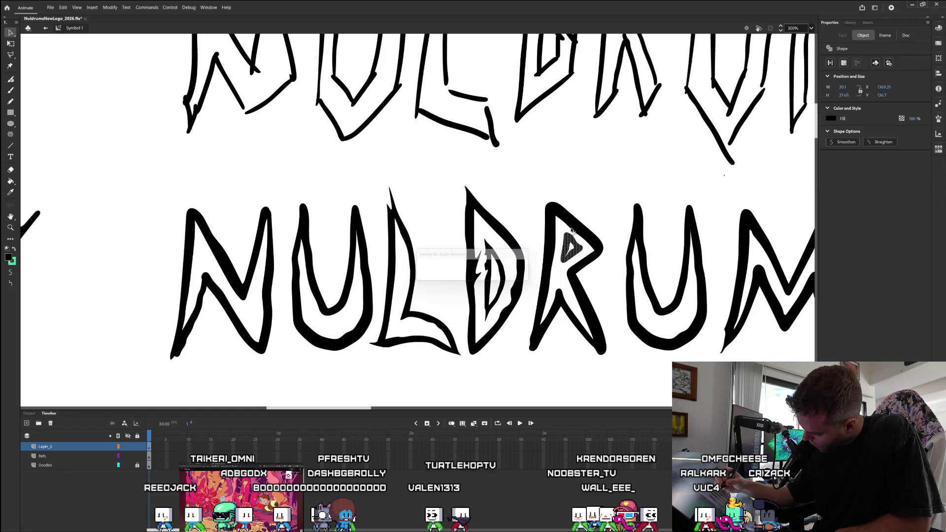
click(571, 231)
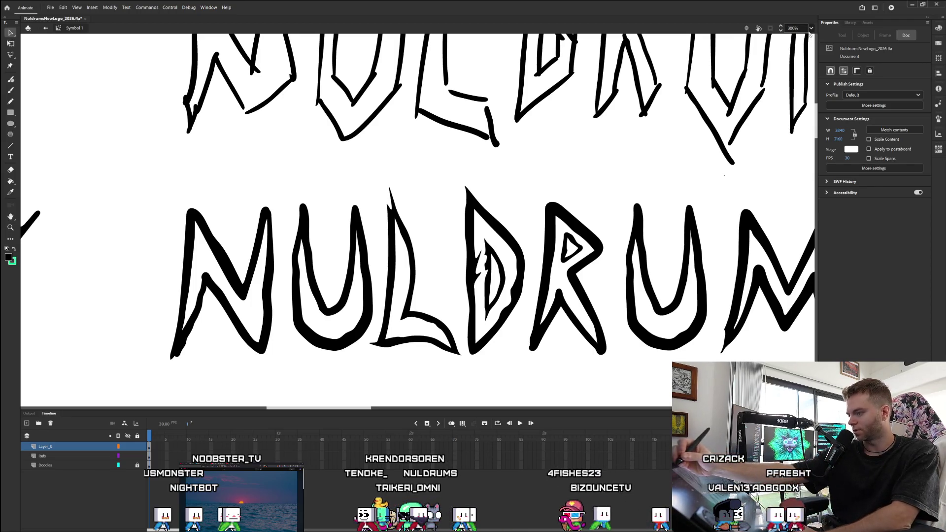
click(810, 29)
Zoom to 100% and pan right to show all the NULDRUMS sketches and font variants.
click(821, 92)
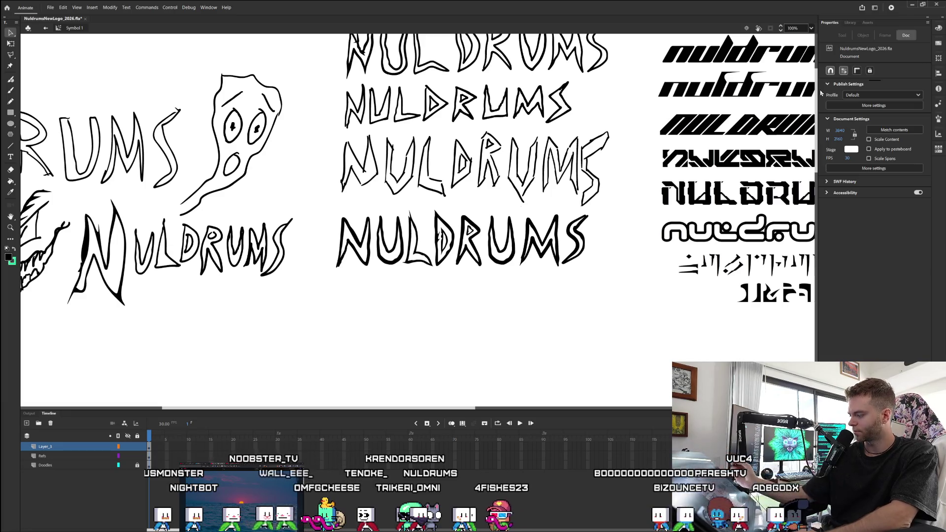
scroll(337, 271, right, 2)
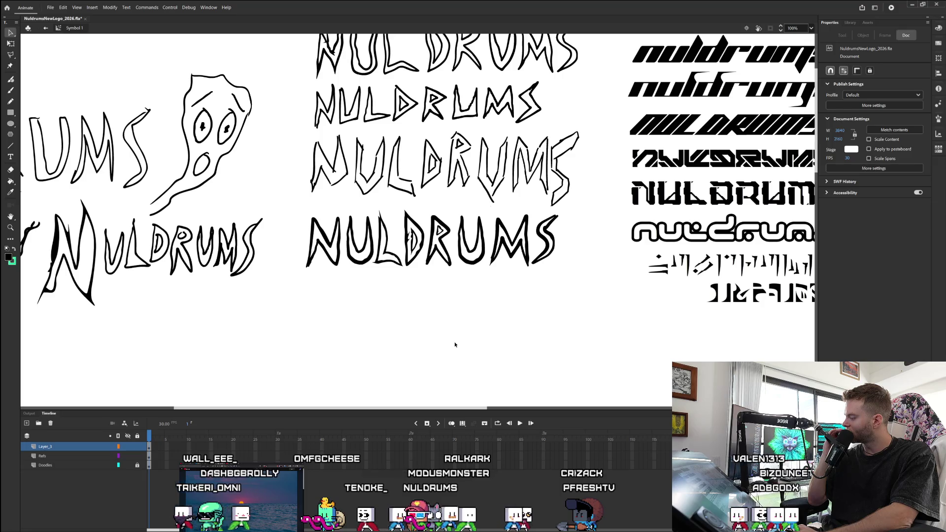
mouse_move(425, 408)
mouse_down()
mouse_move(497, 408)
mouse_move(459, 399)
mouse_up()
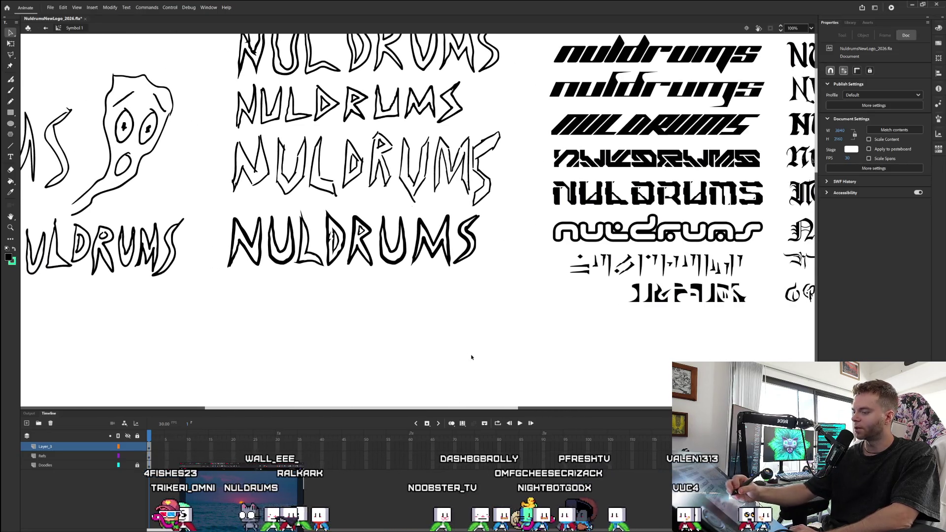
Move the blackletter N text object down about 40 px.
click(814, 142)
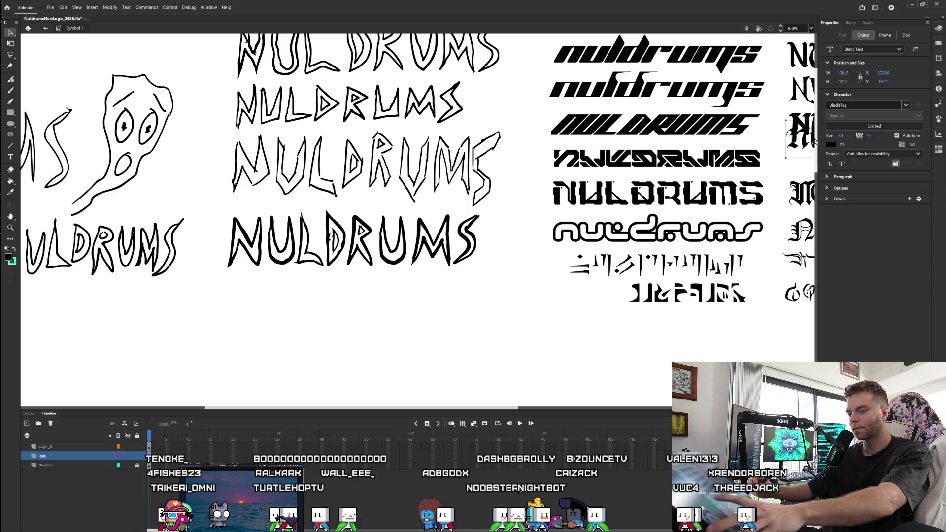
drag(815, 142, 815, 161)
scroll(591, 276, up, 2)
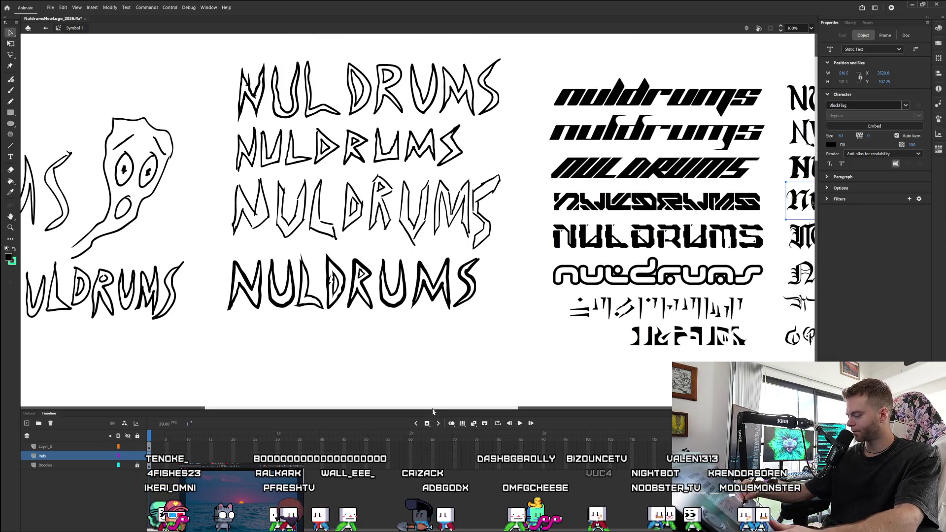
drag(440, 409, 495, 400)
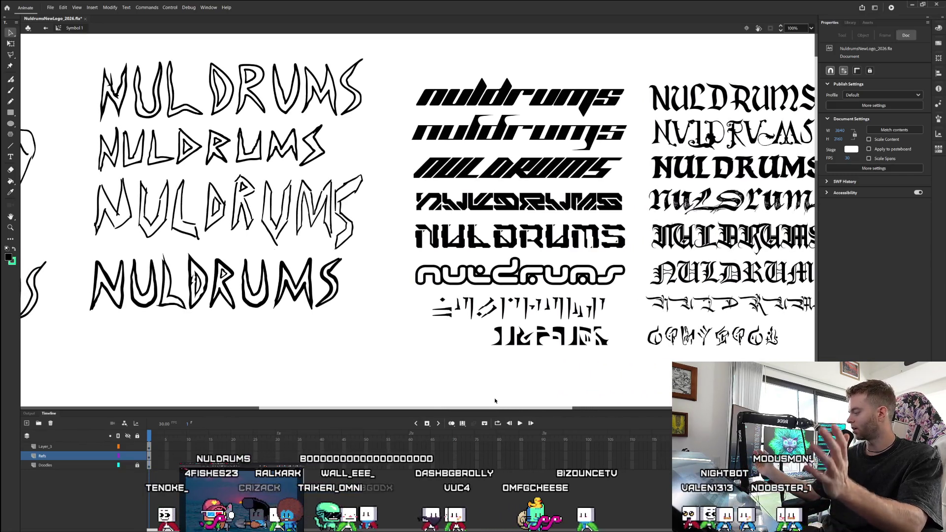